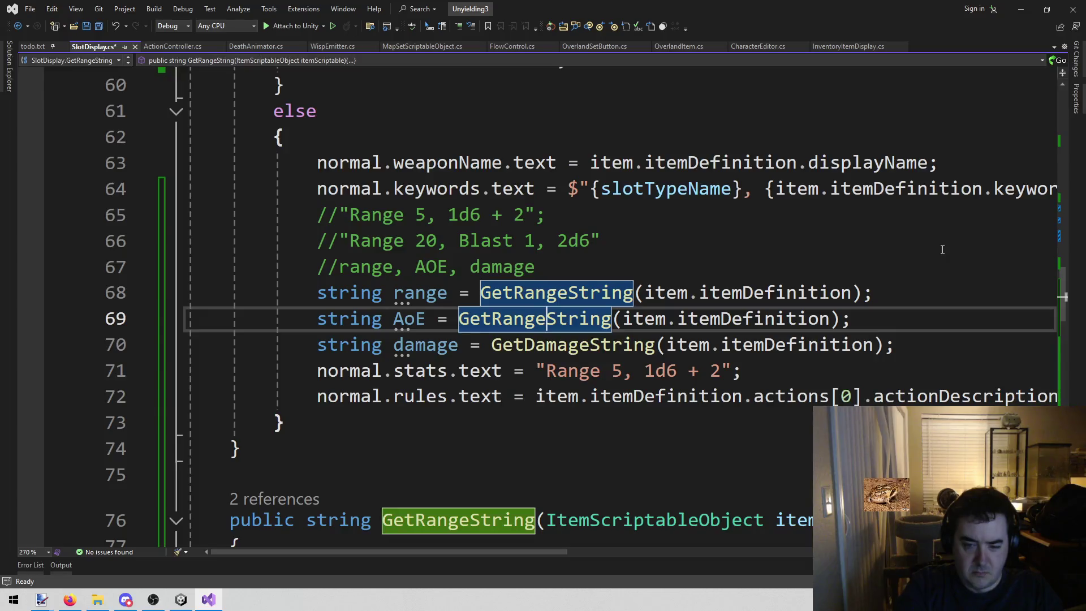
Step: Rename the call to GetAoEString and open an if (AoE != "") block below the damage line
type("tAoE")
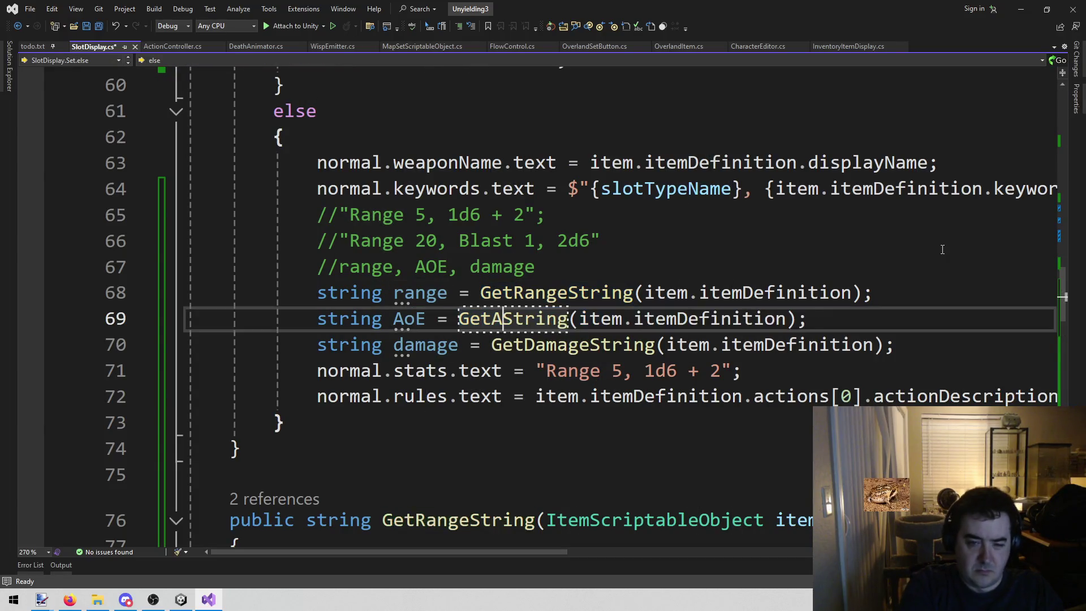
key("ctrl+s")
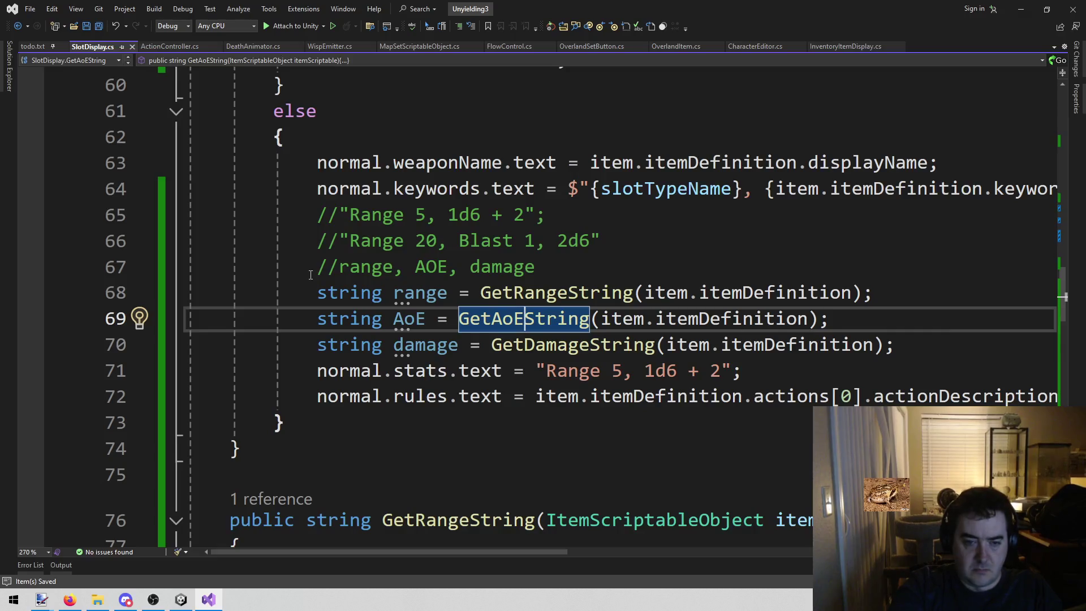
left_click(865, 368)
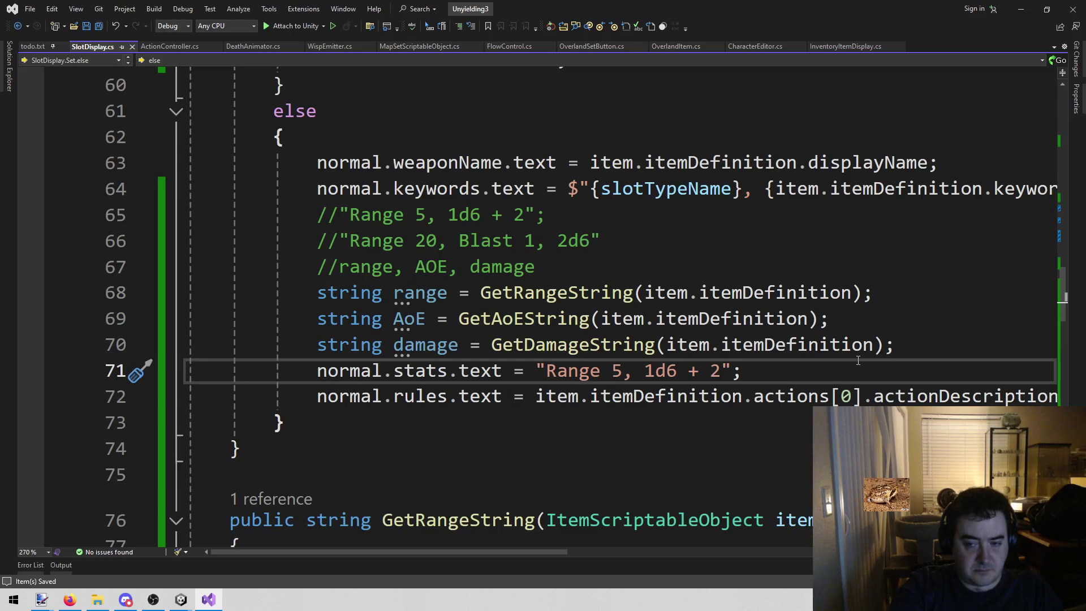
left_click(923, 345)
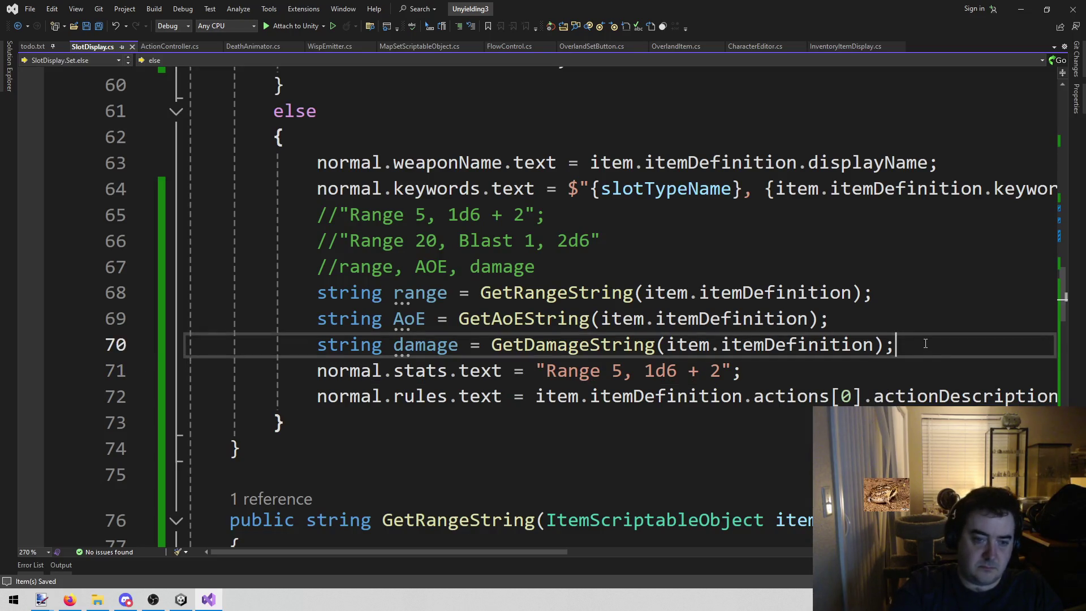
key("Return")
type("if (A")
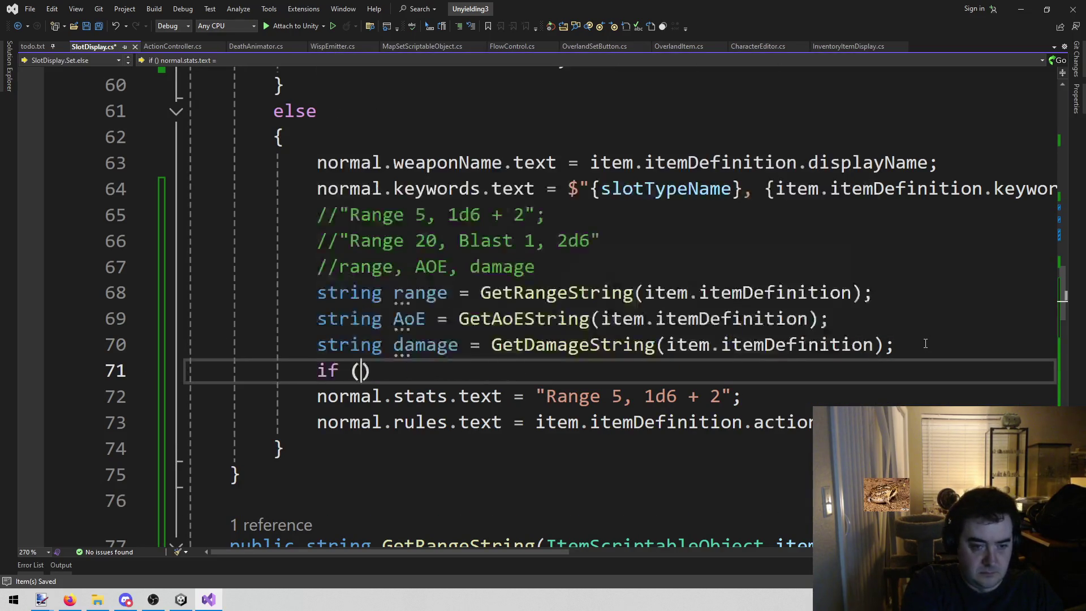
type("oE")
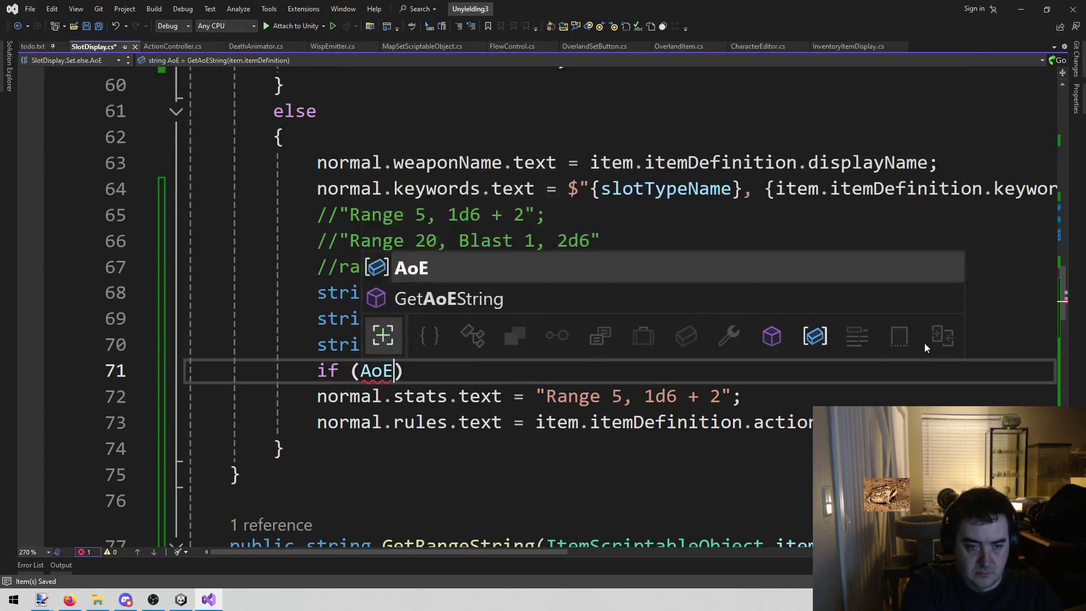
key("Escape")
type("!= ")
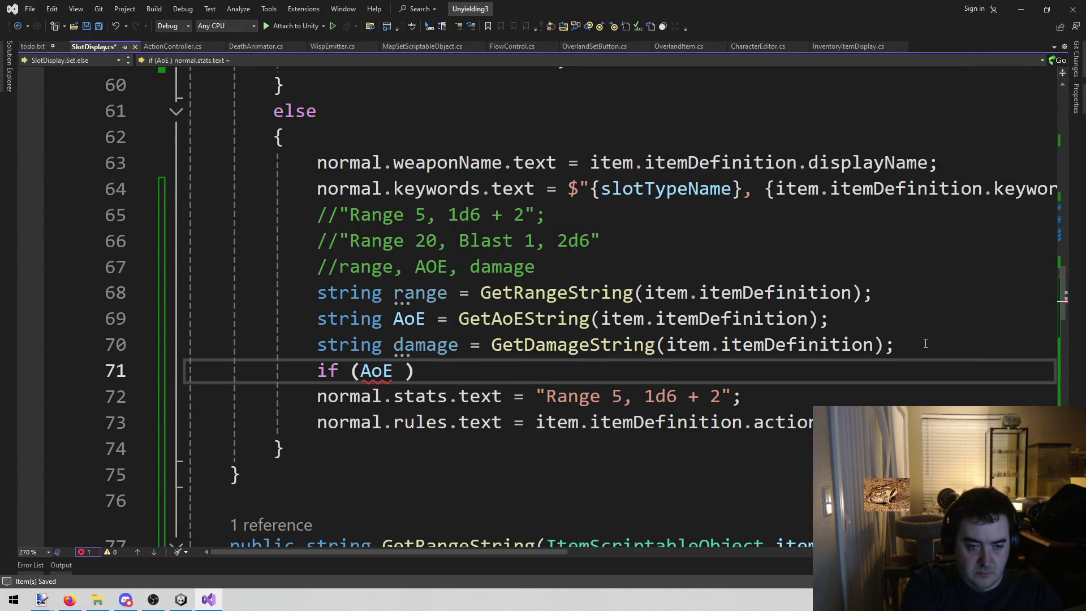
type("\"\"")
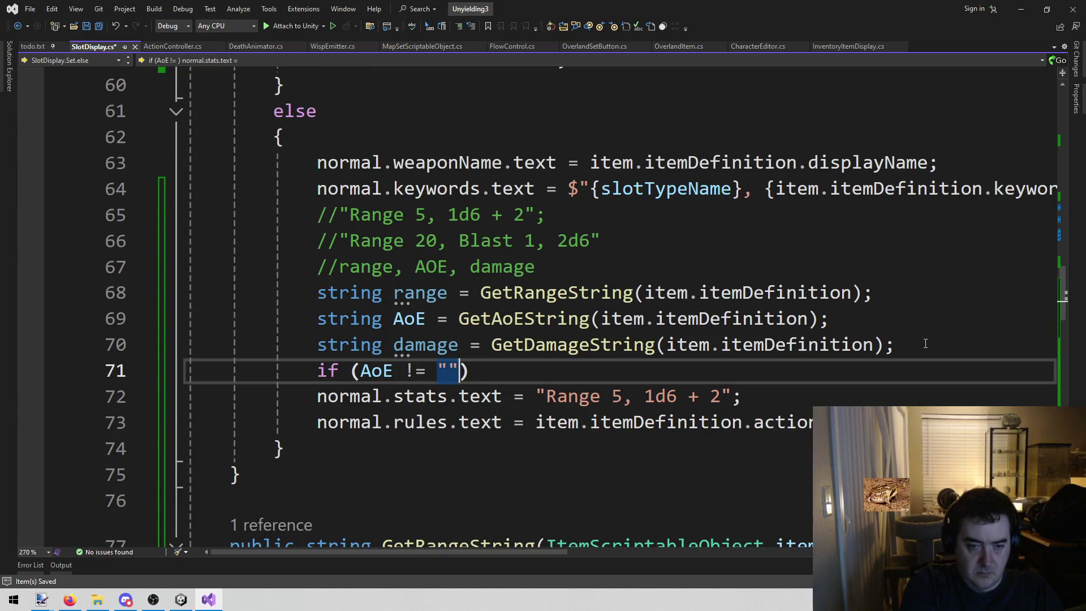
key("End")
key("Return")
type("{")
Step: Add an else branch and move the normal.stats.text assignment into it
key("Return")
key("Down")
key("Return")
type("else")
key("Return")
type("{")
key("Return")
key("Down")
key("Down")
key("shift+End")
key("ctrl+x")
key("Up")
key("Up")
key("ctrl+v")
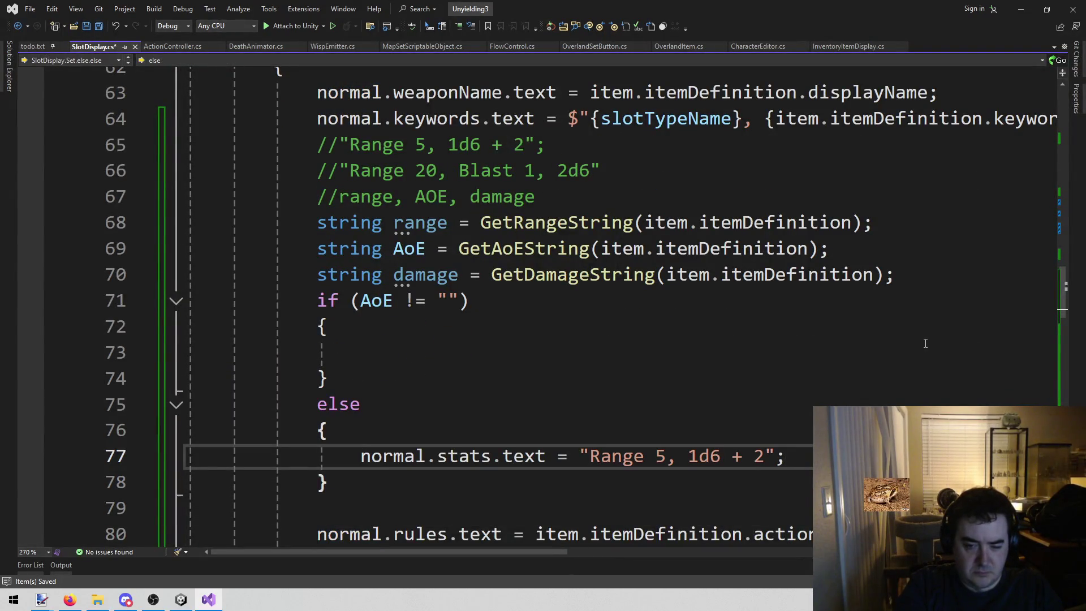
Step: Replace the hard-coded 'Range 5, 1d6 + 2' stats text with the interpolated string $"{range}, {damage}"
key("ctrl+Left")
key("ctrl+Left")
key("ctrl+Left")
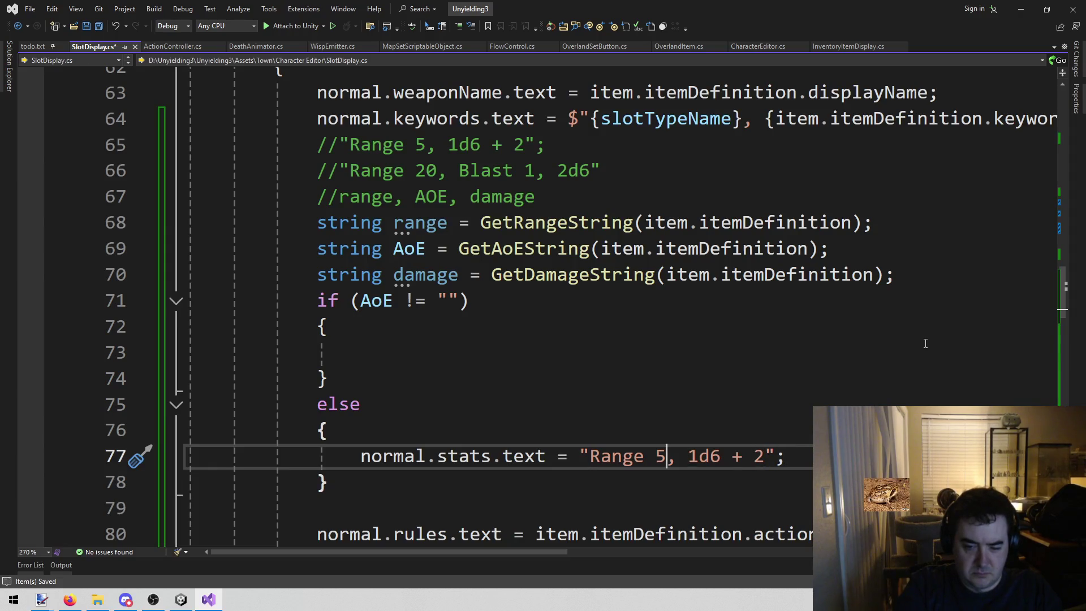
key("ctrl+shift+Left")
key("ctrl+shift+Left")
key("ctrl+shift+Left")
key("shift+Right")
key("BackSpace")
type("{}")
key("Right")
key("Right")
key("ctrl+shift+Right")
key("ctrl+shift+Right")
key("ctrl+shift+Right")
key("BackSpace")
type("{}")
key("ctrl+Left")
key("ctrl+Left")
key("ctrl+Left")
type("$")
key("Right")
key("Right")
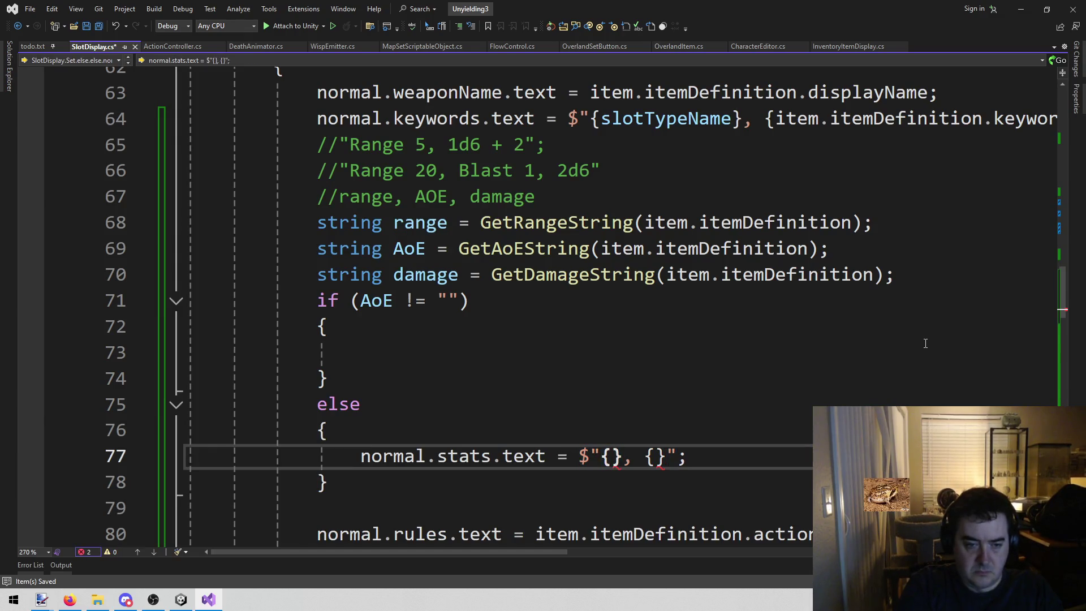
type("range")
key("Right")
key("Right")
key("Right")
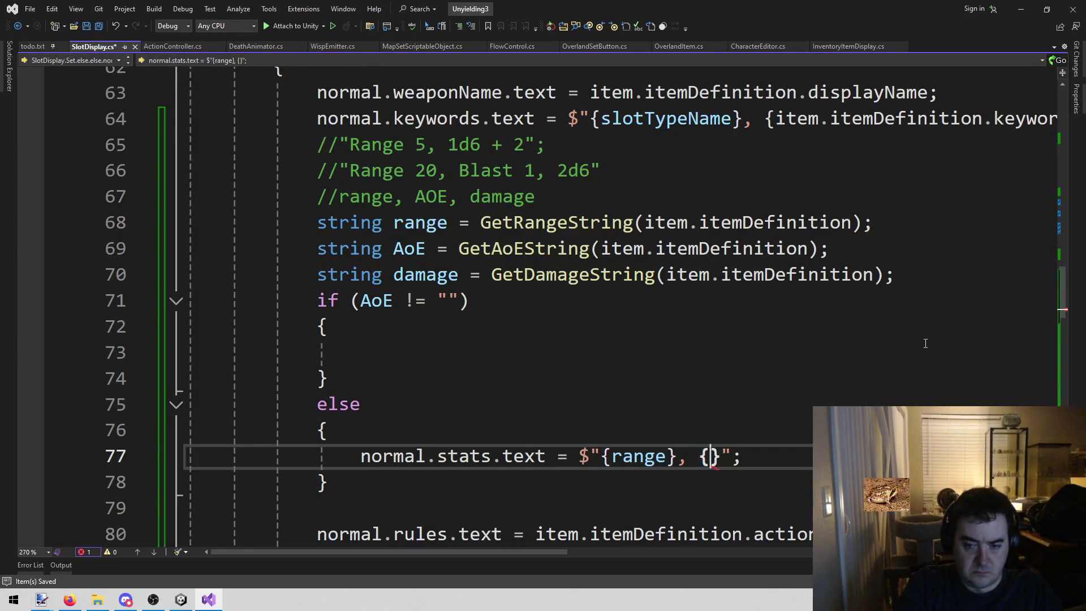
type("damage")
key("Escape")
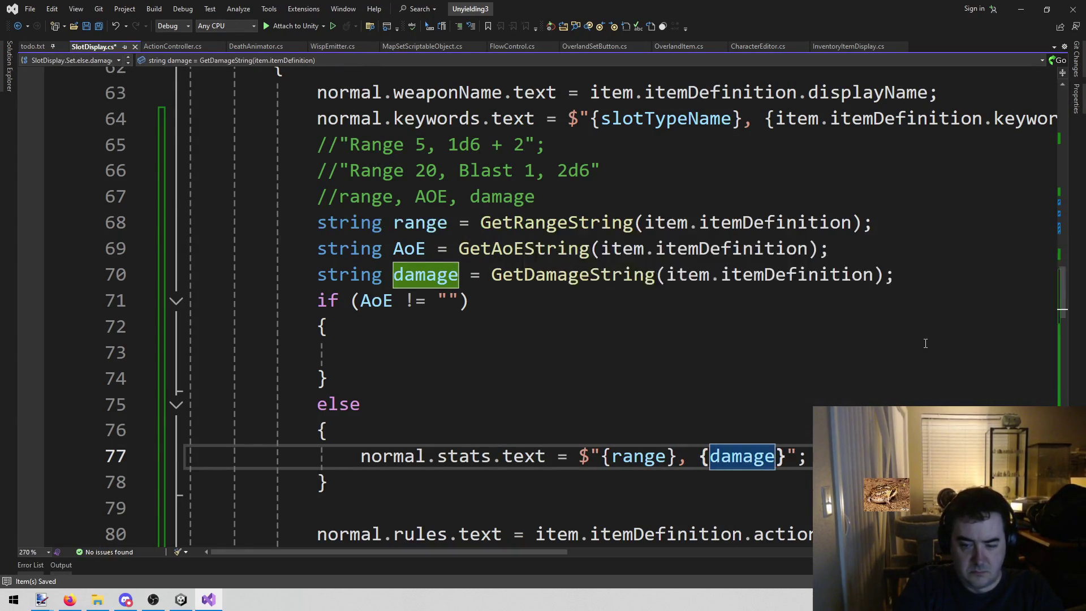
Step: Copy the stats text line into the empty if block
key("End")
key("shift+Home")
key("Up")
key("Down")
key("shift+End")
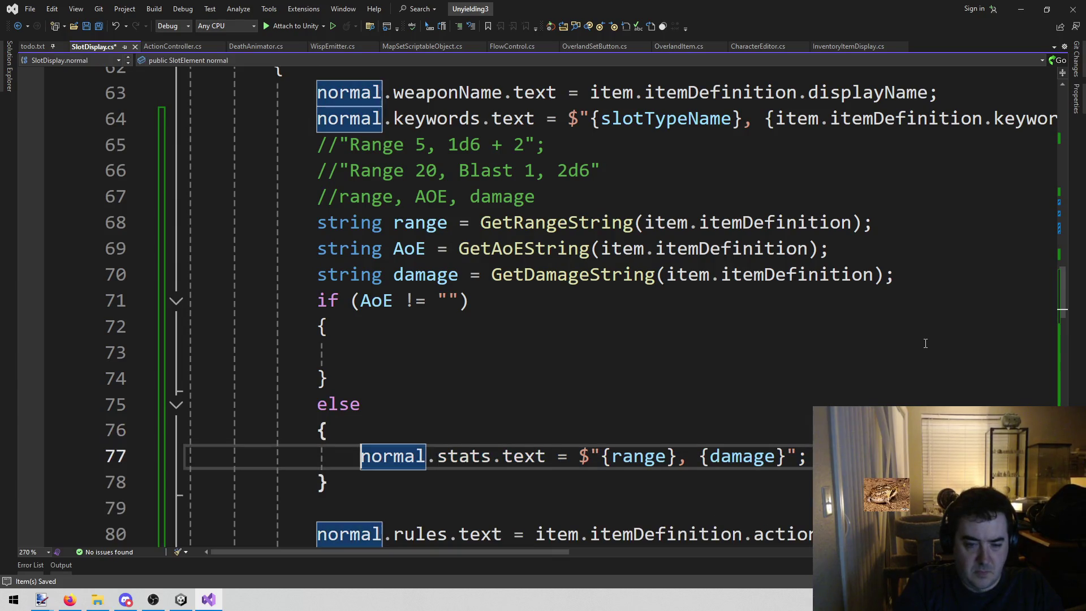
key("ctrl+c")
key("Up")
key("Up")
key("Up")
key("ctrl+v")
Step: Insert an {AoE} placeholder between range and damage in the if branch and save
key("Left")
key("Left")
key("Left")
key("ctrl+Left")
key("ctrl+Left")
type("{}")
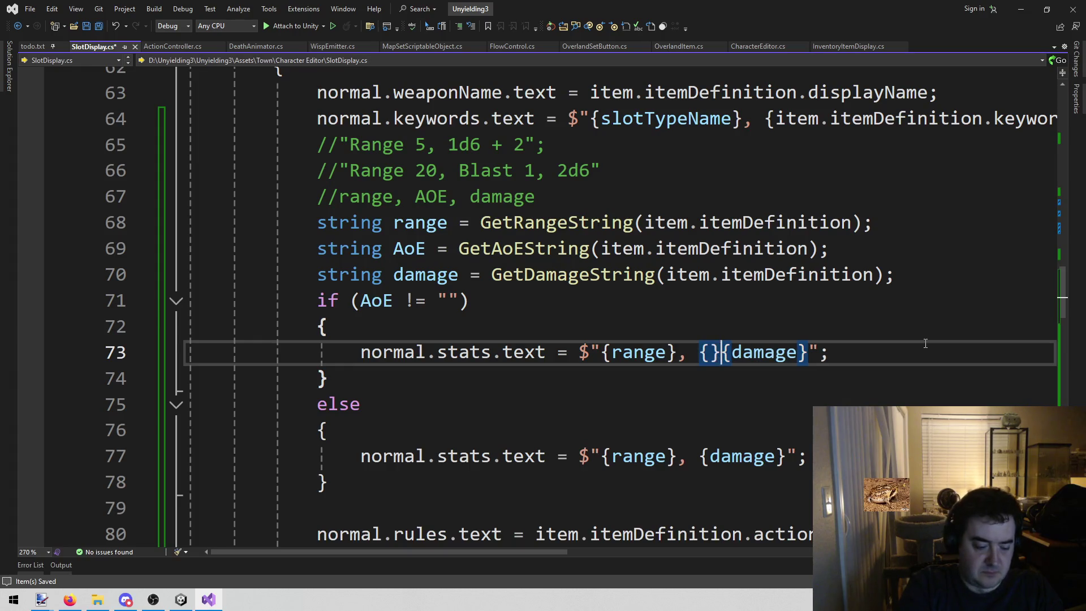
type(",")
key("Left")
key("Right")
key("Left")
key("Left")
key("Left")
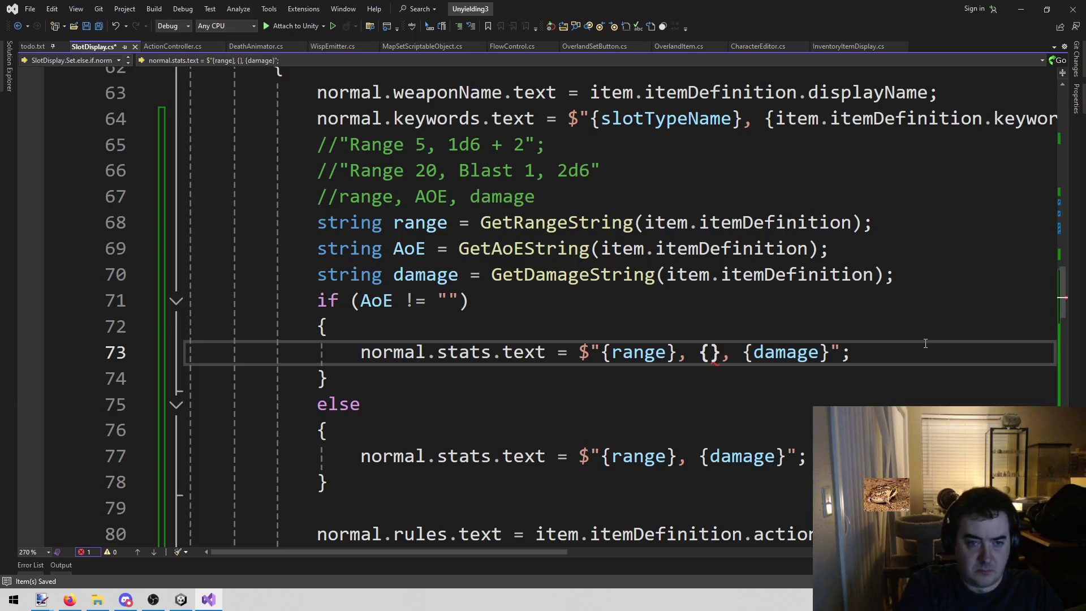
type("AoE")
key("ctrl+s")
key("Down")
key("Down")
key("Down")
scroll(479, 327, "down", 2)
left_click(479, 326)
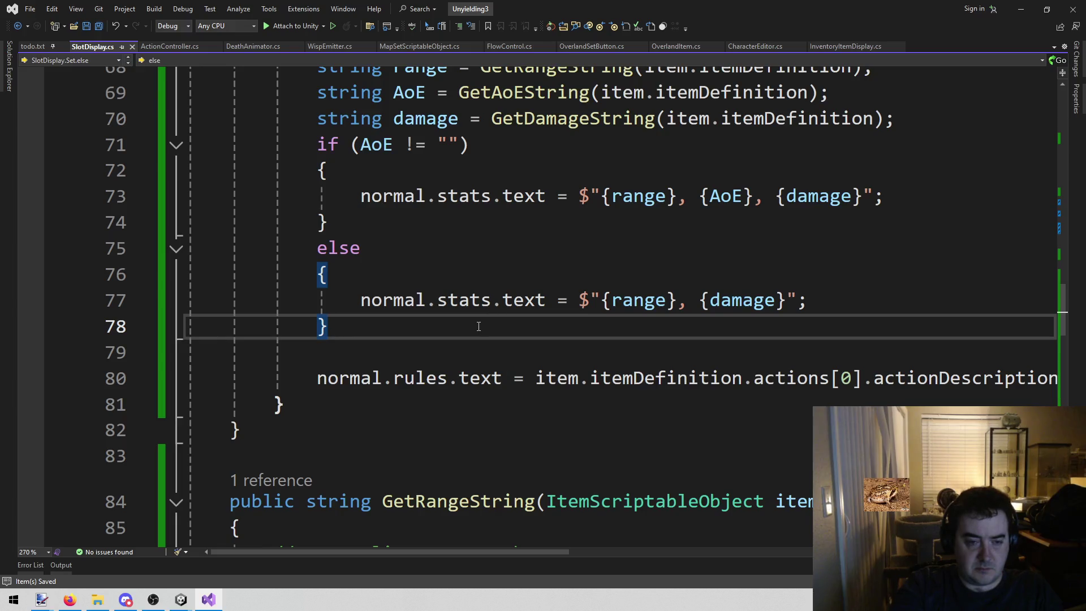
scroll(476, 326, "up", 3)
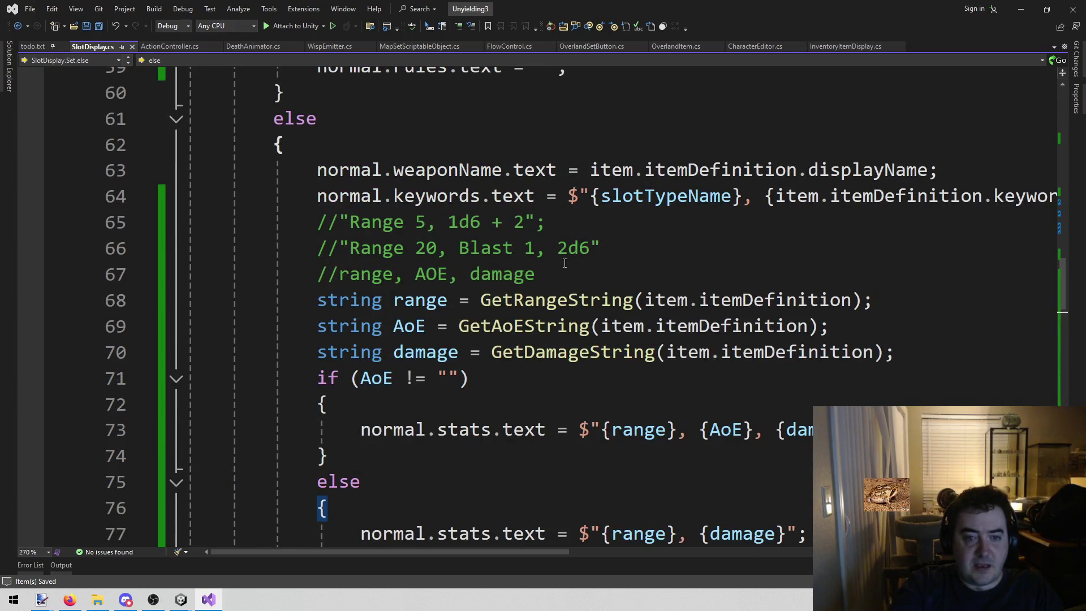
left_click(181, 599)
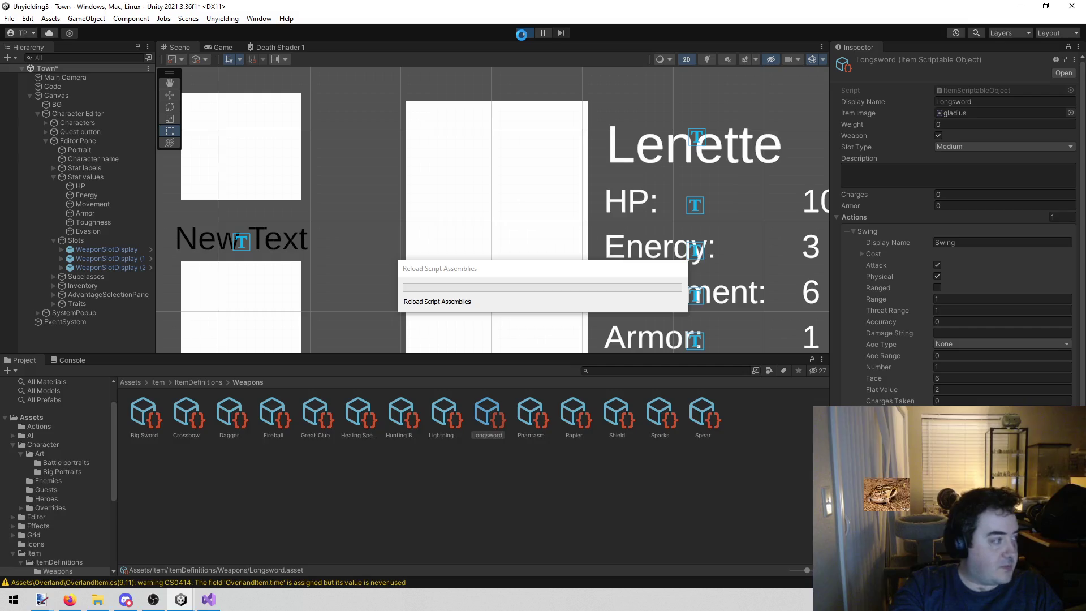
Step: Run the game and maximize the Game view
left_click(521, 35)
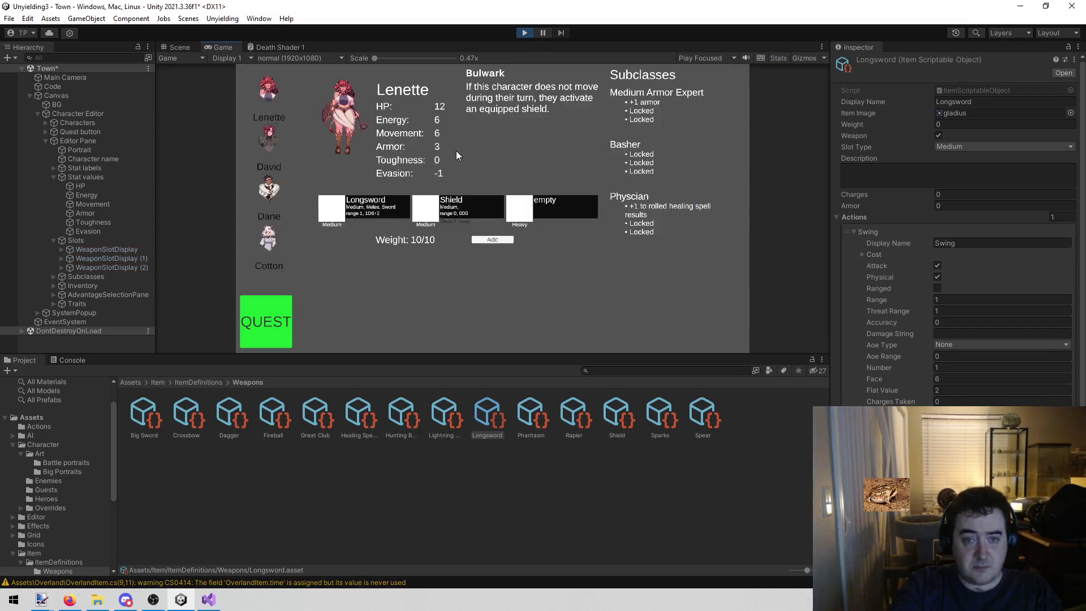
right_click(215, 50)
left_click(245, 87)
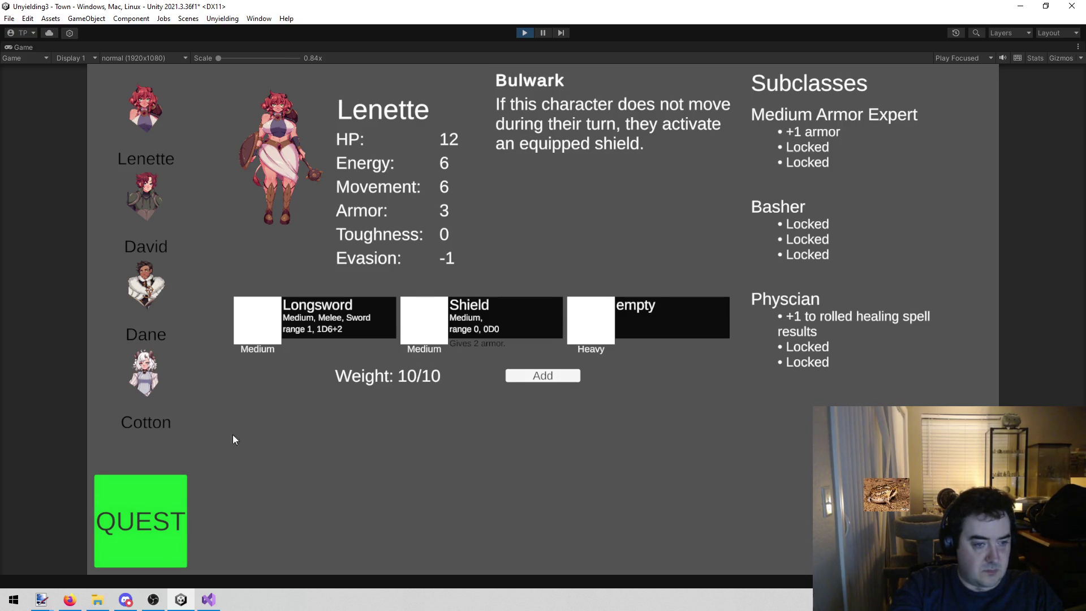
Step: Check David's, Dane's, Cotton's and Lenette's weapon slot stats, then stop the game
left_click(160, 185)
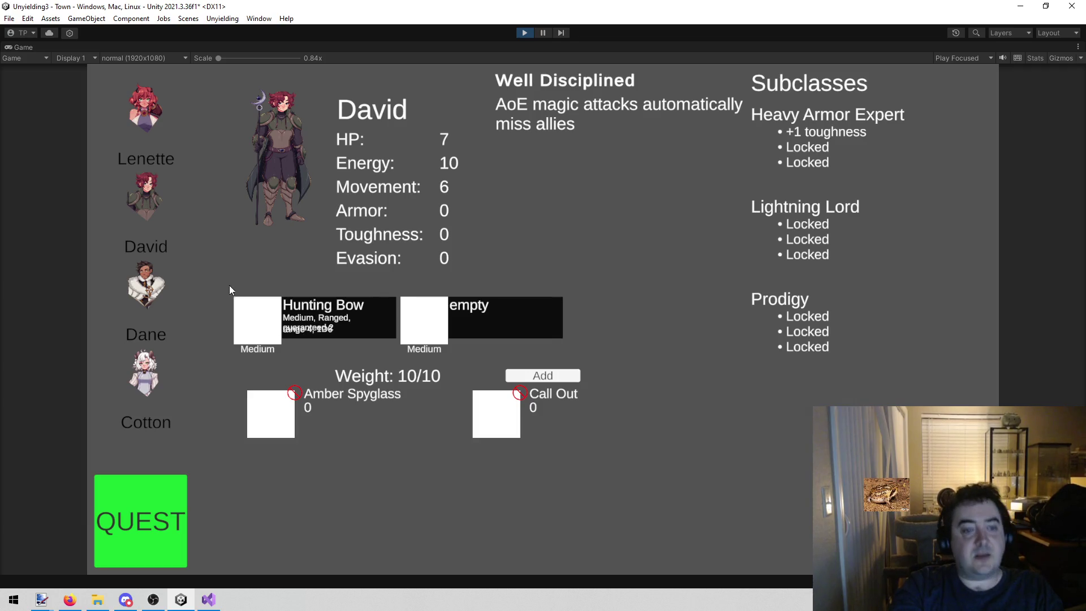
left_click(138, 277)
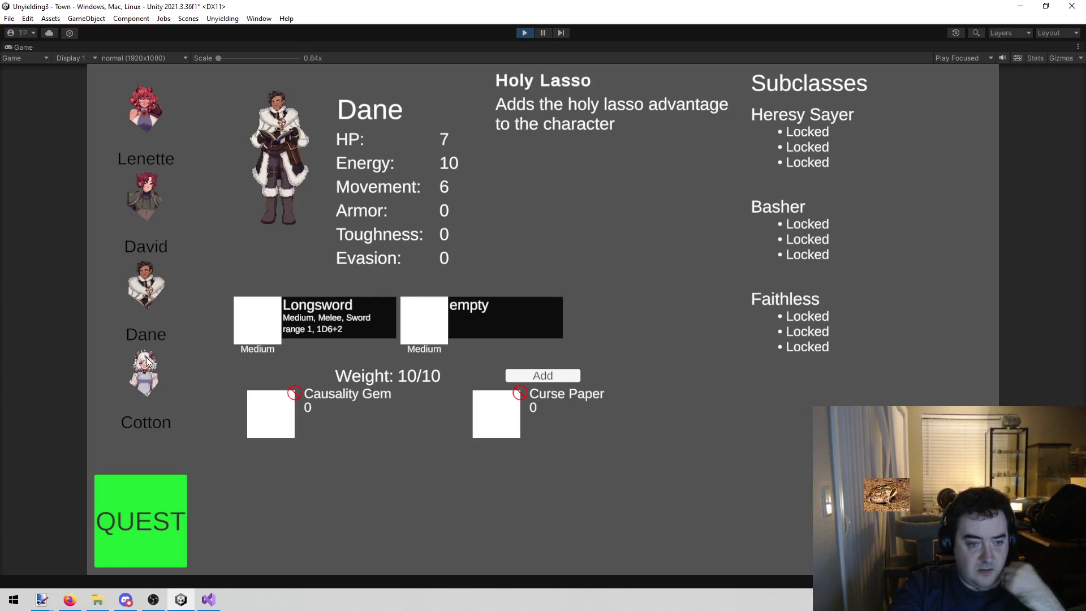
left_click(149, 388)
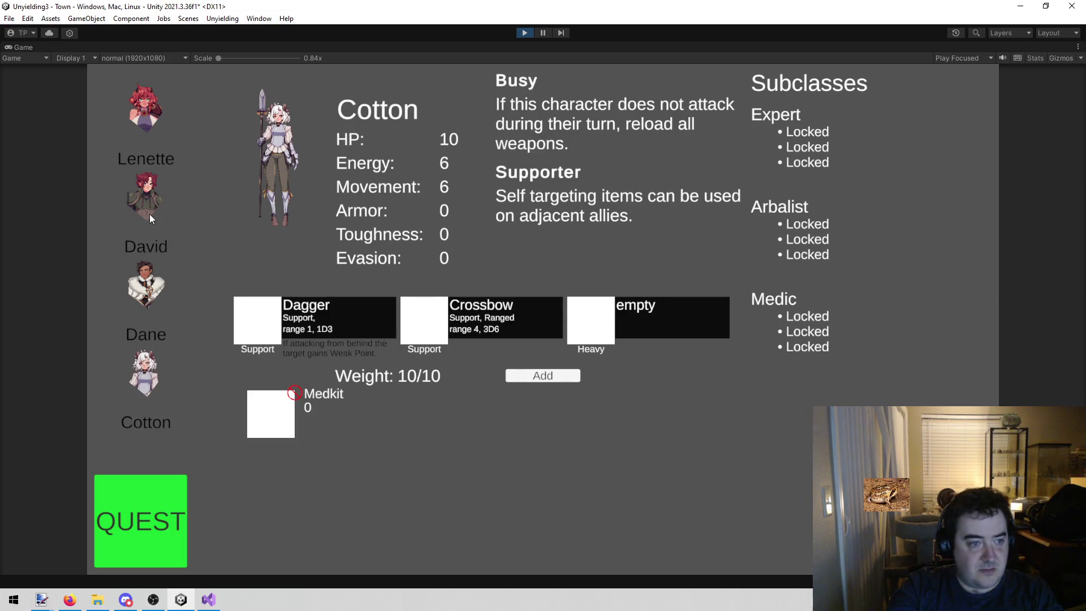
left_click(141, 98)
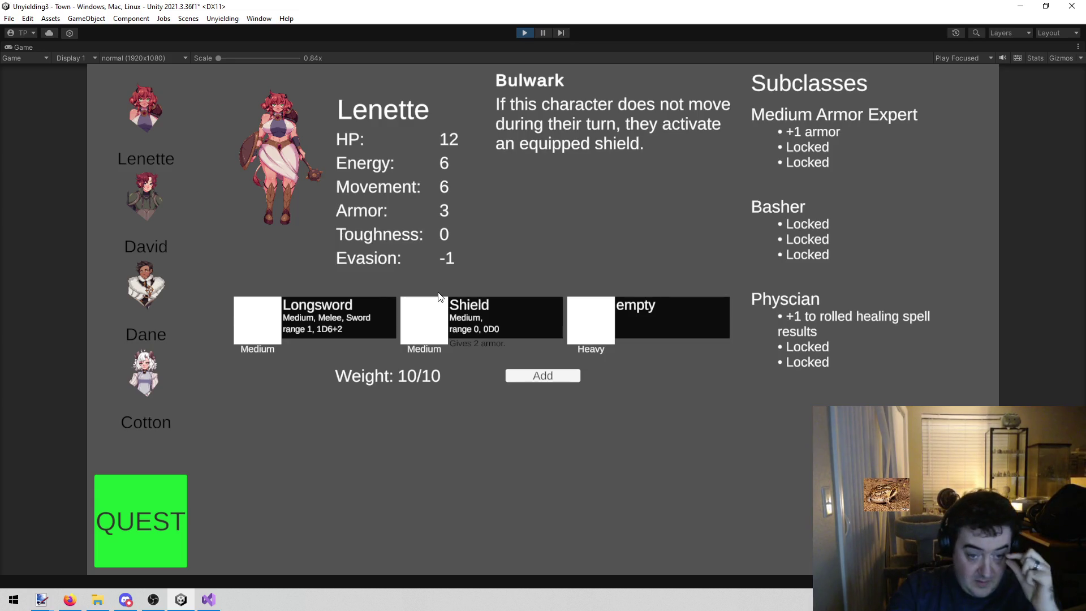
left_click(525, 33)
Step: Insert an empty 'if ()' line above the string range declaration in SlotDisplay.cs
left_click(227, 600)
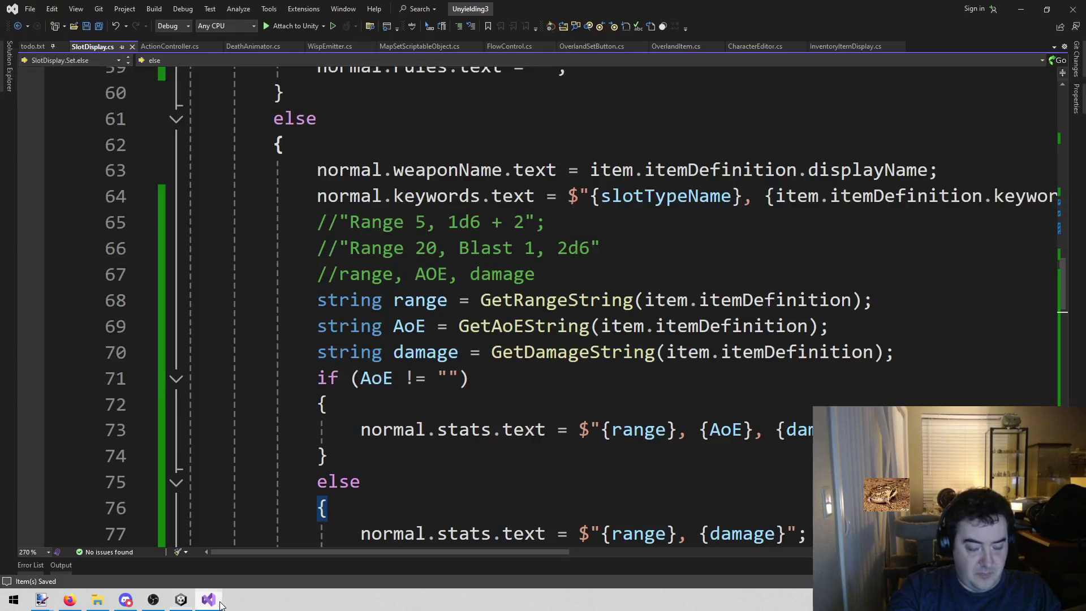
scroll(496, 276, "down", 3)
scroll(483, 396, "up", 3)
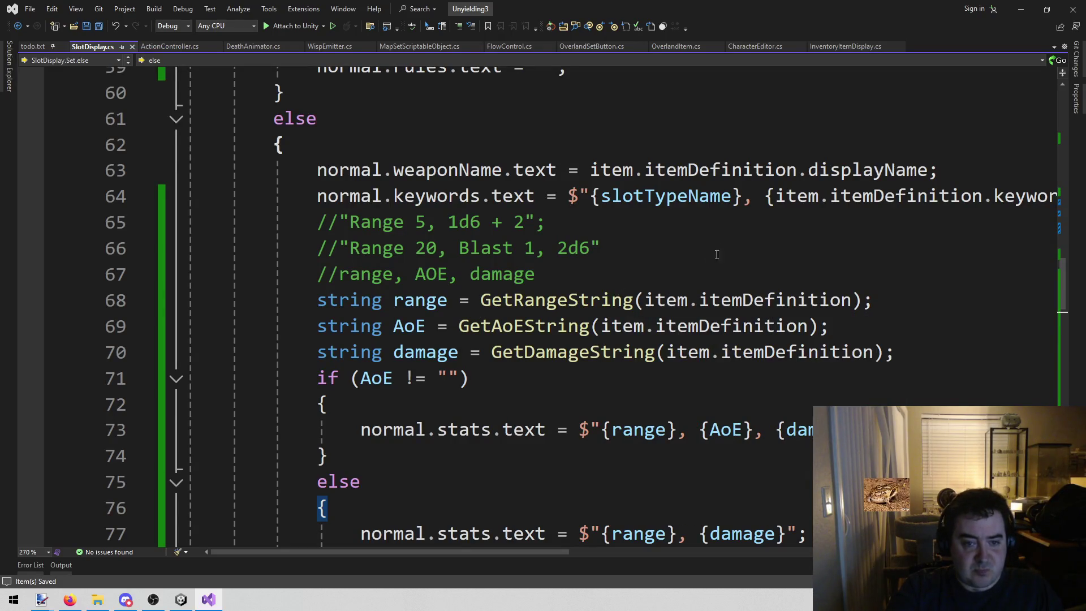
left_click(694, 291)
scroll(693, 290, "up", 3)
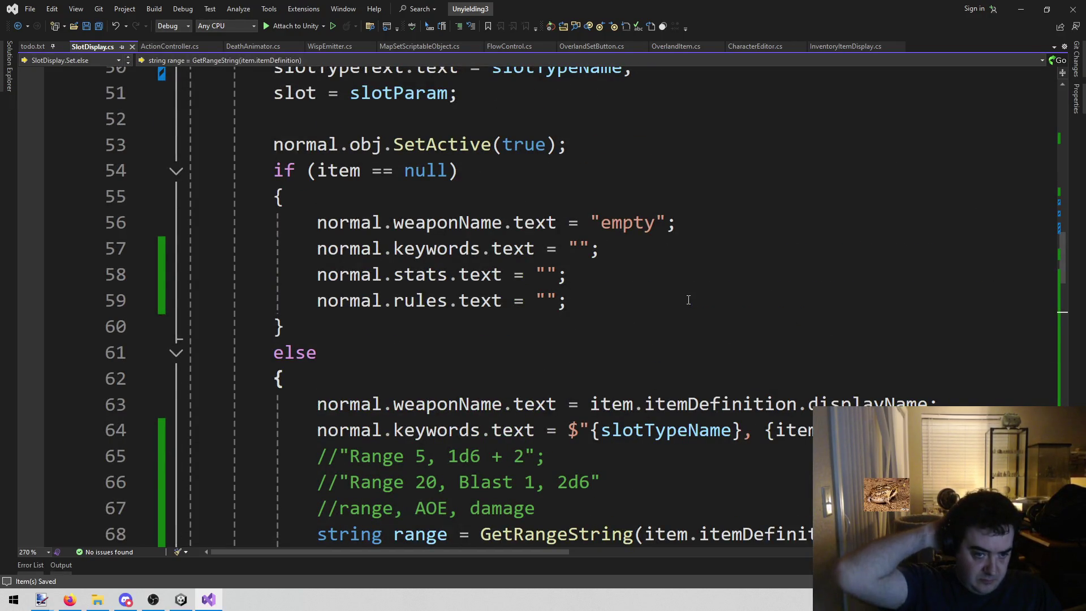
scroll(688, 300, "down", 5)
left_click(655, 396)
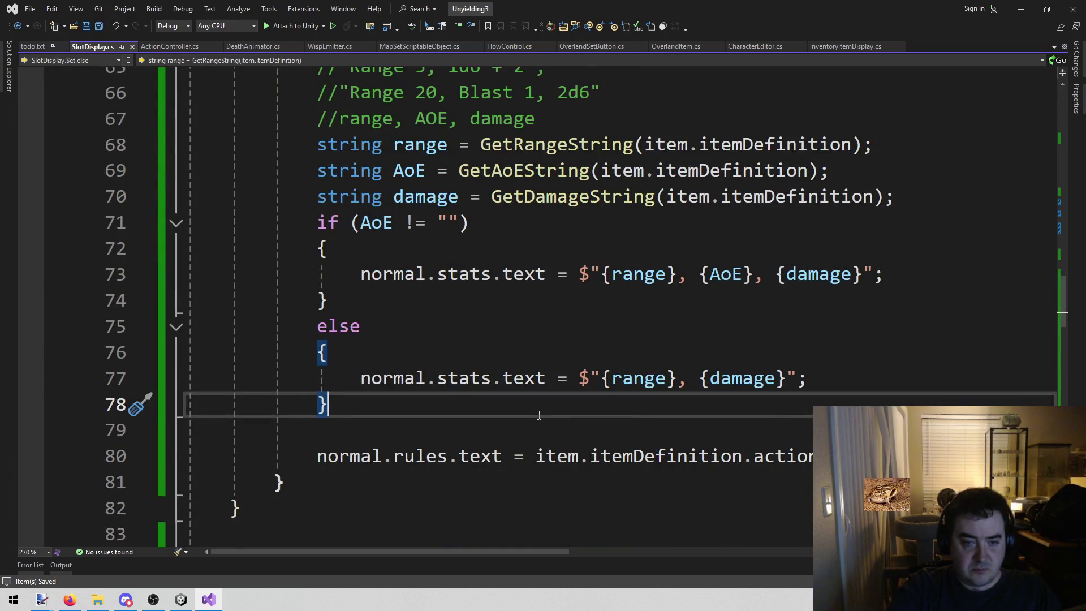
scroll(534, 419, "up", 1)
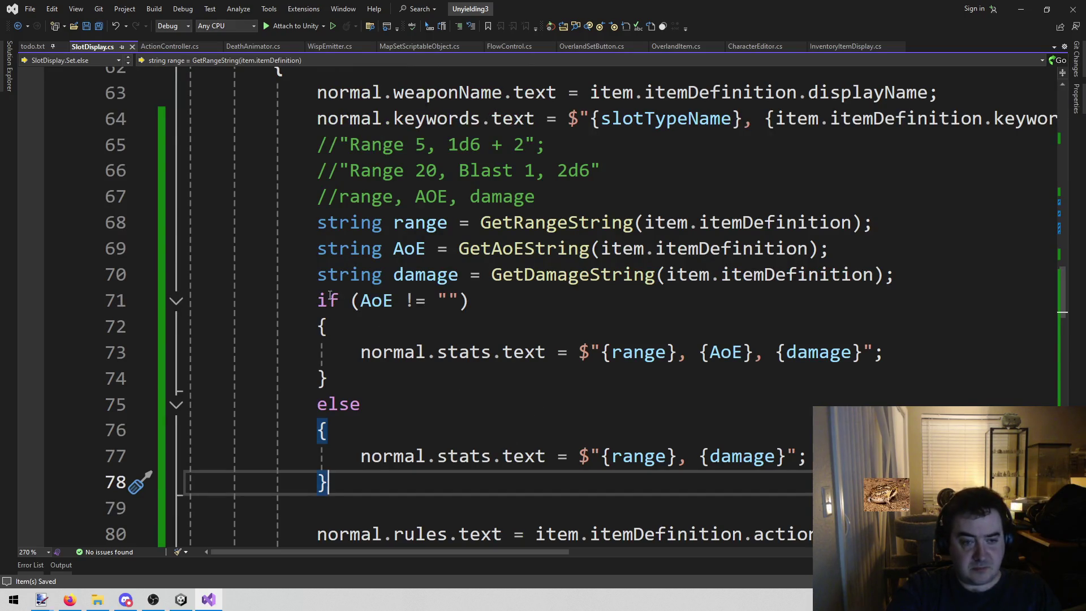
left_click(318, 222)
key("Return")
key("Up")
type("if (")
scroll(363, 345, "up", 2)
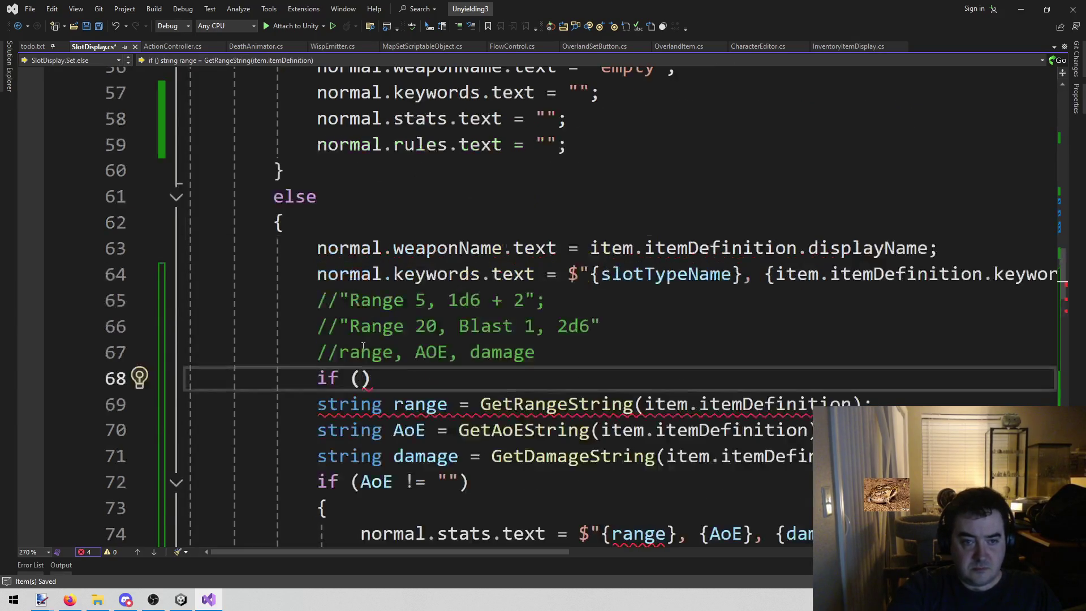
left_click(181, 600)
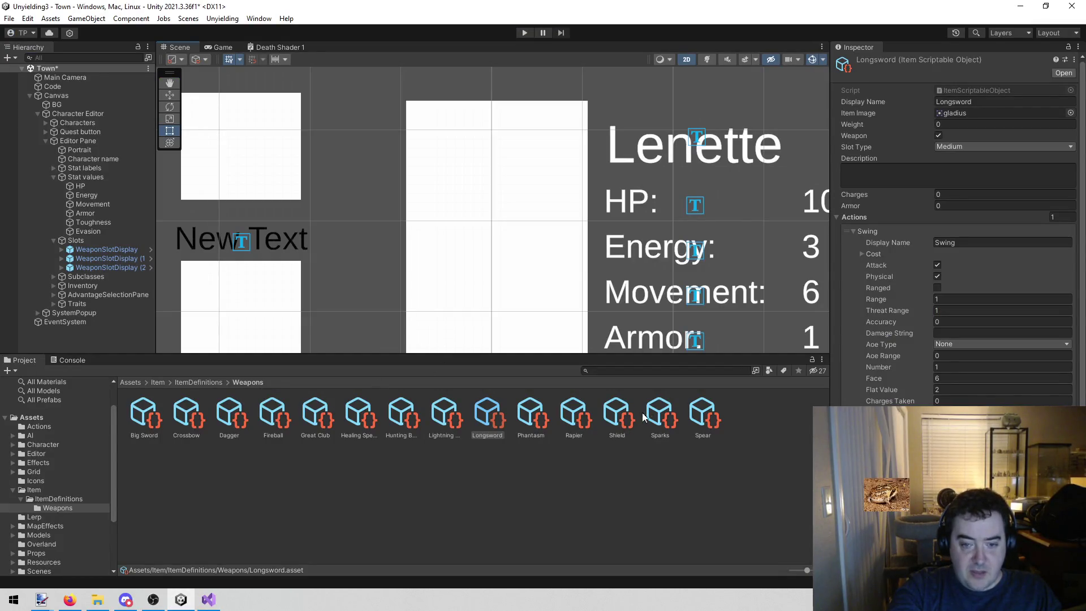
left_click(620, 414)
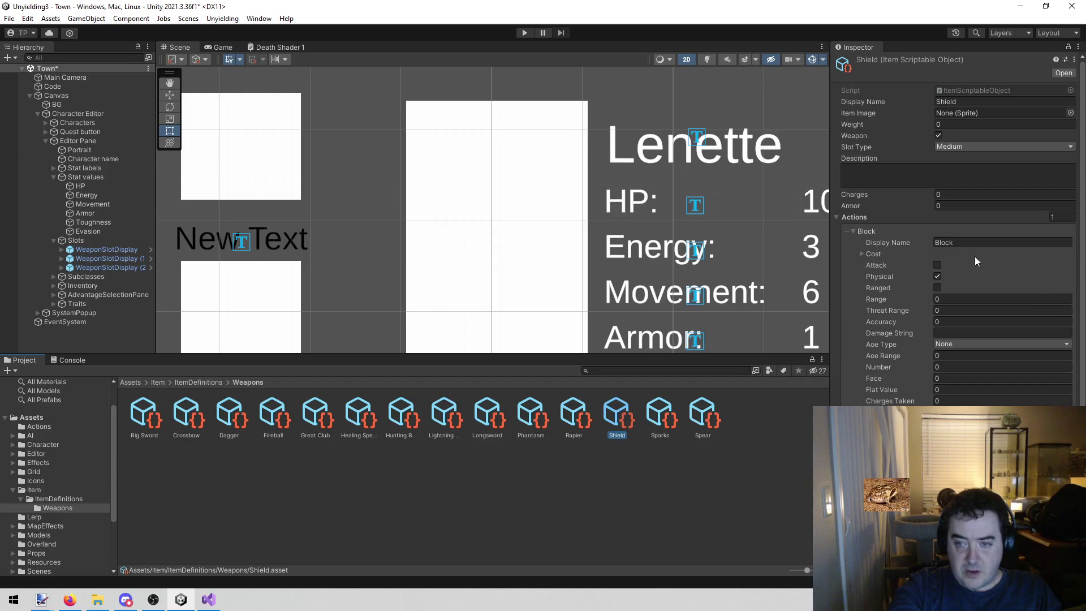
left_click(209, 600)
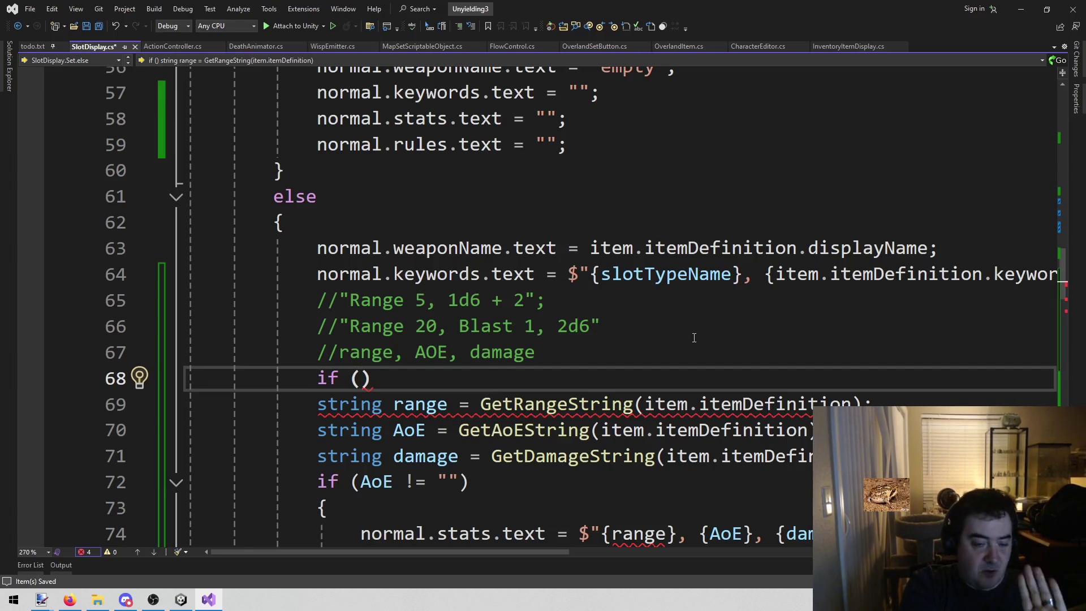
key("Up")
key("Up")
key("Up")
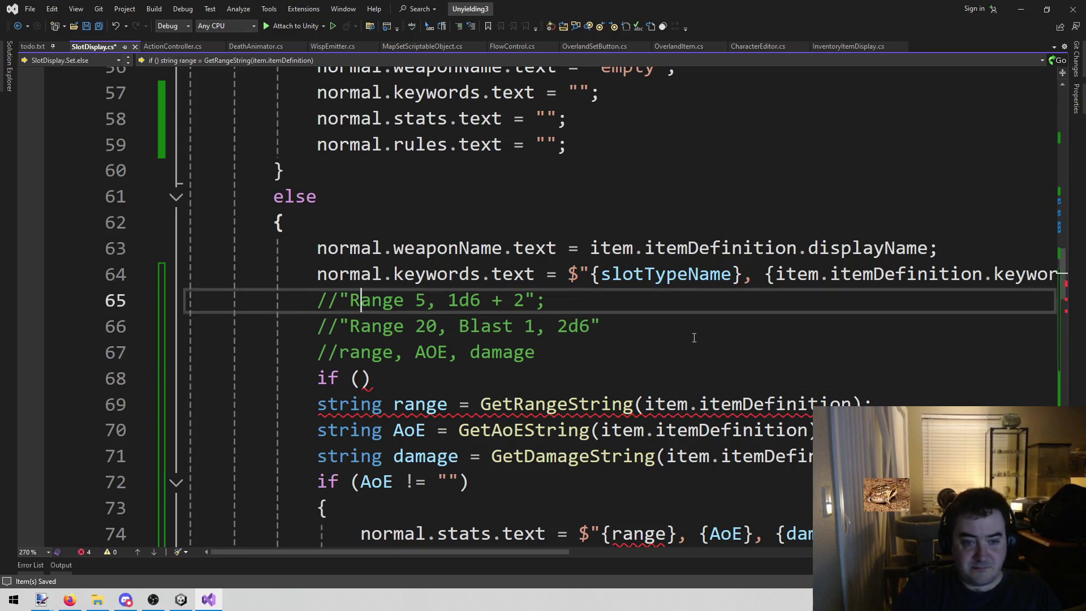
Step: Copy item.itemDefinition from line 63 into the empty if condition
key("Home")
key("ctrl+shift+Right")
key("ctrl+shift+Right")
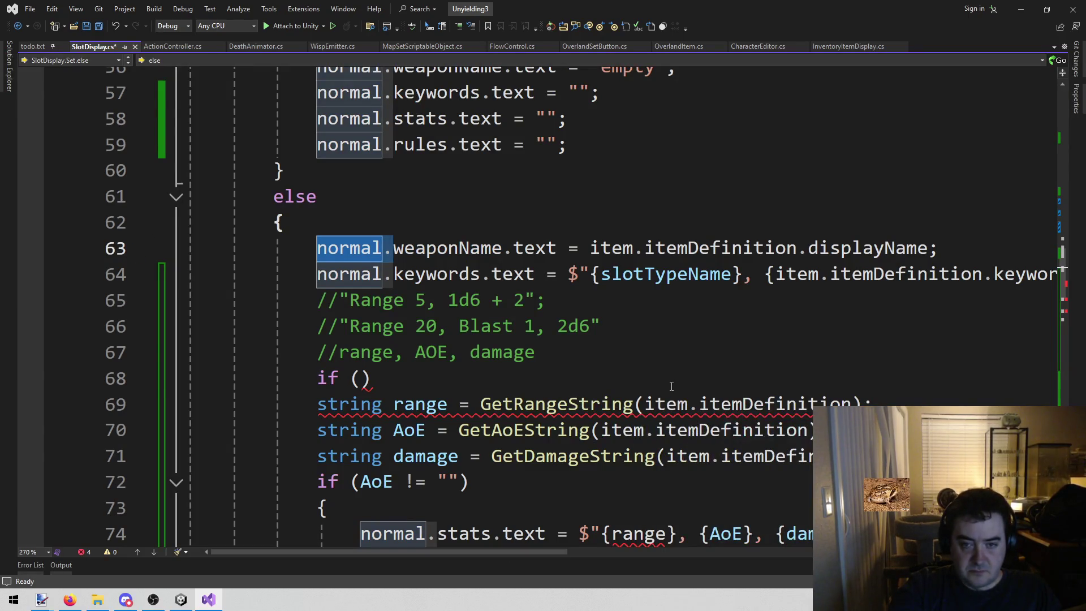
key("ctrl+Right")
key("ctrl+Right")
key("ctrl+Right")
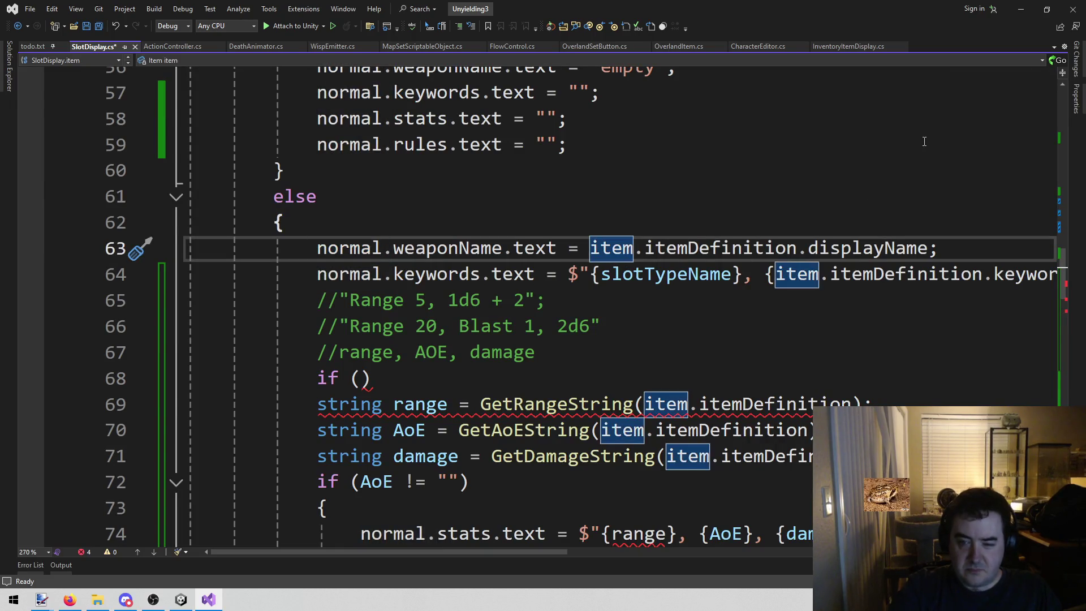
key("ctrl+shift+Right")
key("ctrl+shift+Right")
key("ctrl+shift+Right")
key("ctrl+c")
key("Down")
key("Down")
key("Down")
key("Left")
key("ctrl+v")
Step: Complete the condition with .actions[0].attack and add an opening brace below it
type(".")
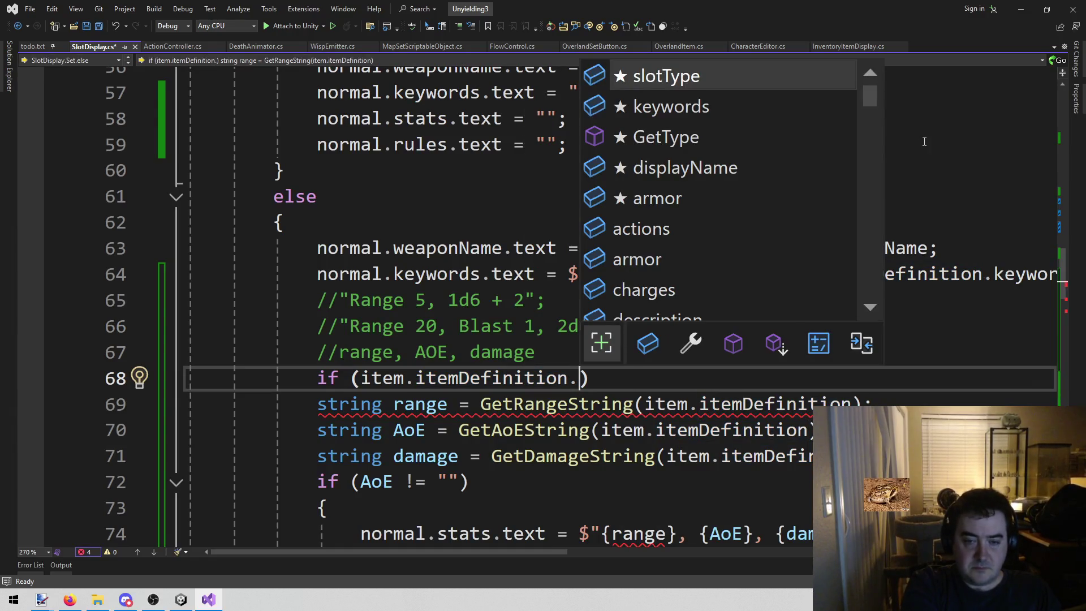
type("actions")
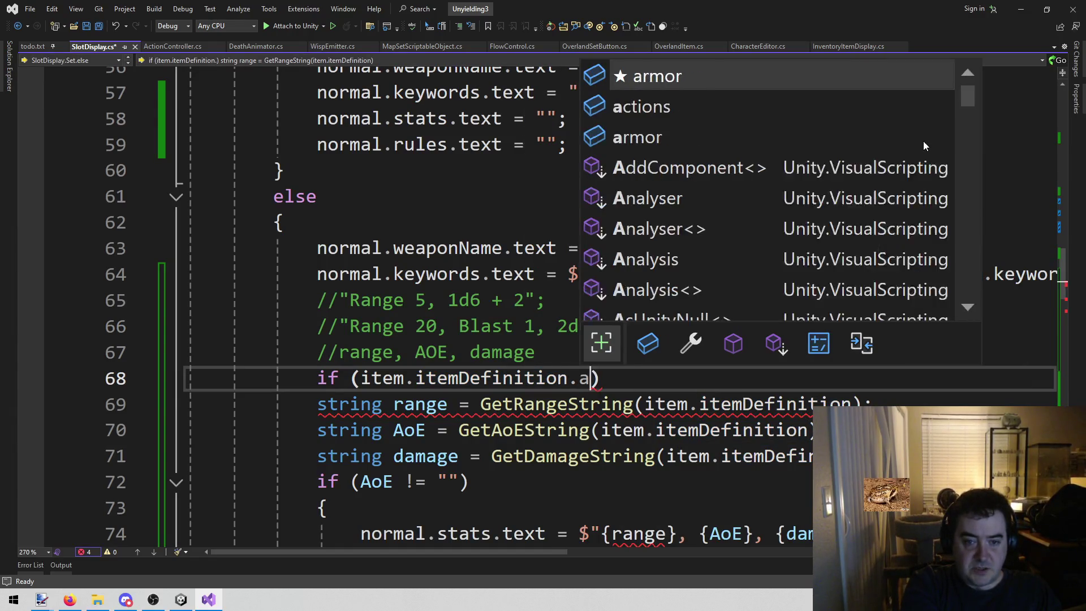
type("[0].")
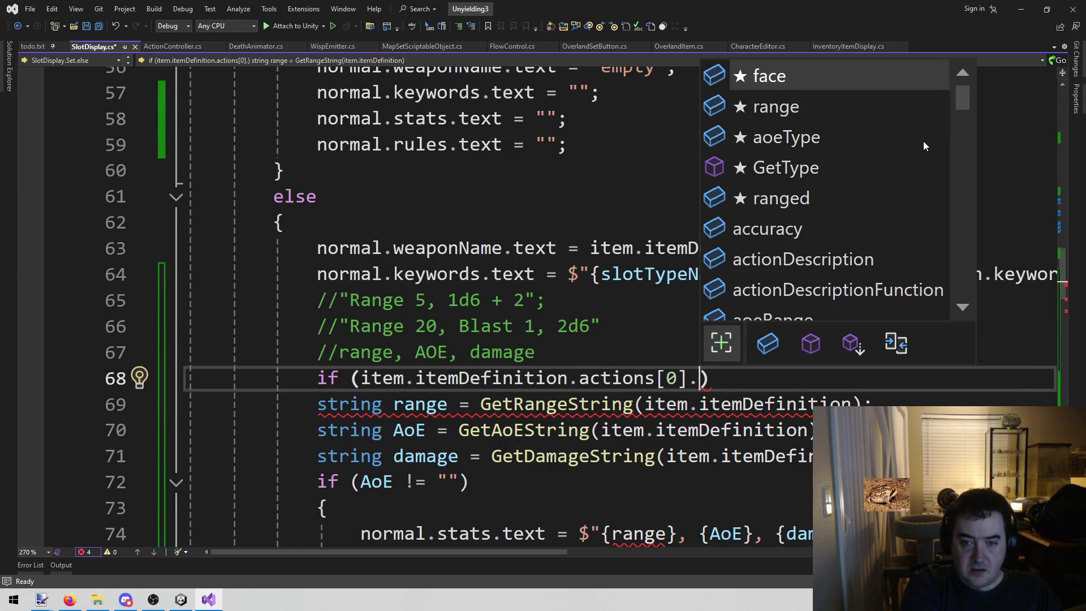
type("att")
key("Tab")
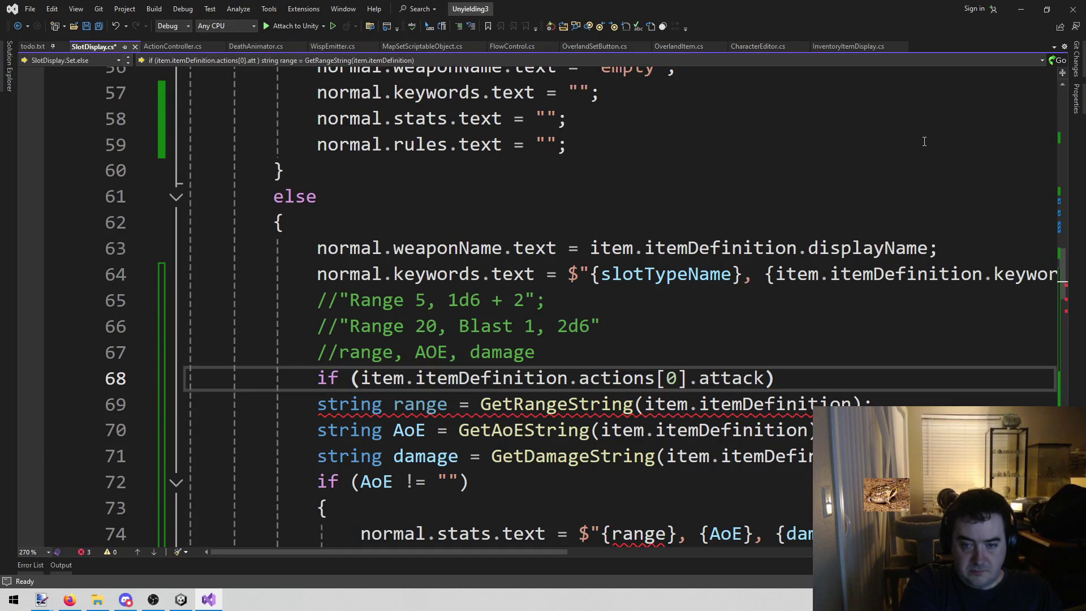
key("End")
key("Return")
type("{")
key("Return")
type("}")
key("BackSpace")
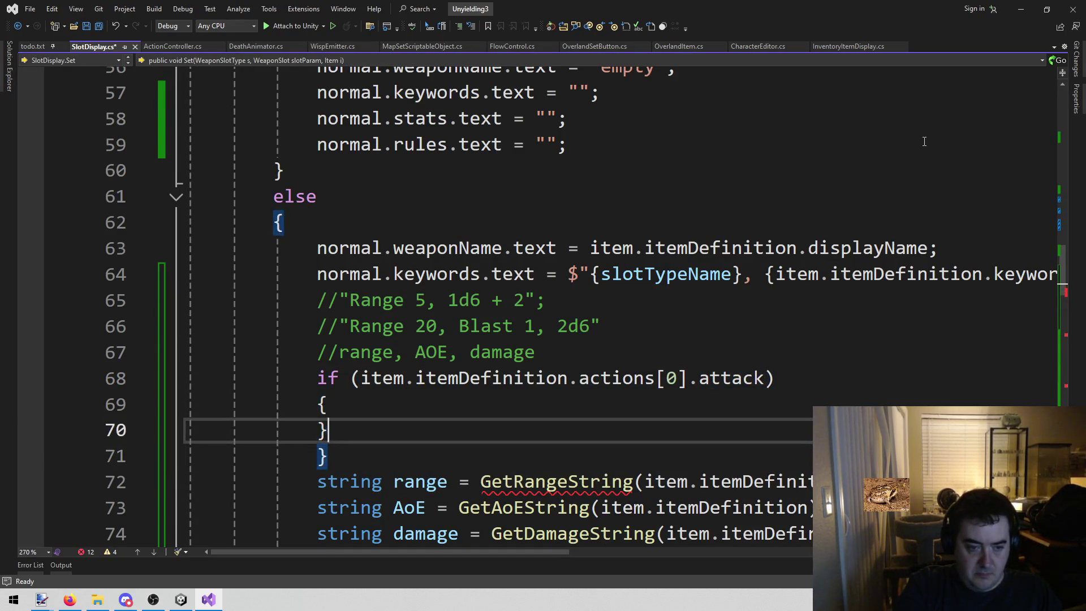
Step: Move the attack check's closing brace below the else block so it wraps the stats code
key("Delete")
key("BackSpace")
key("Down")
key("Down")
key("Down")
key("Up")
key("Up")
key("Up")
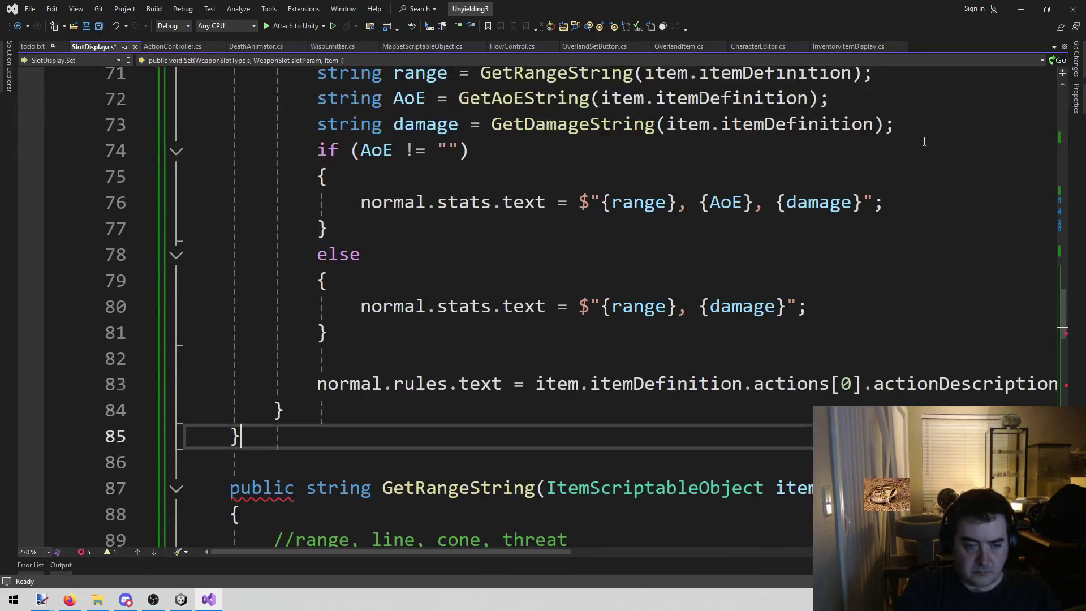
type("}")
key("Up")
key("Up")
key("Up")
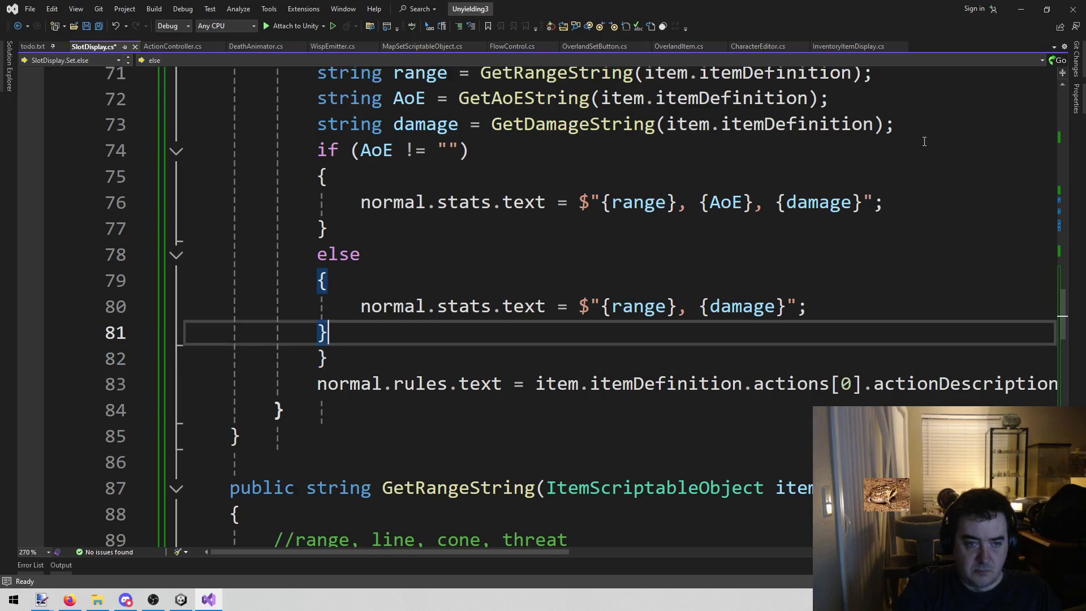
key("Up")
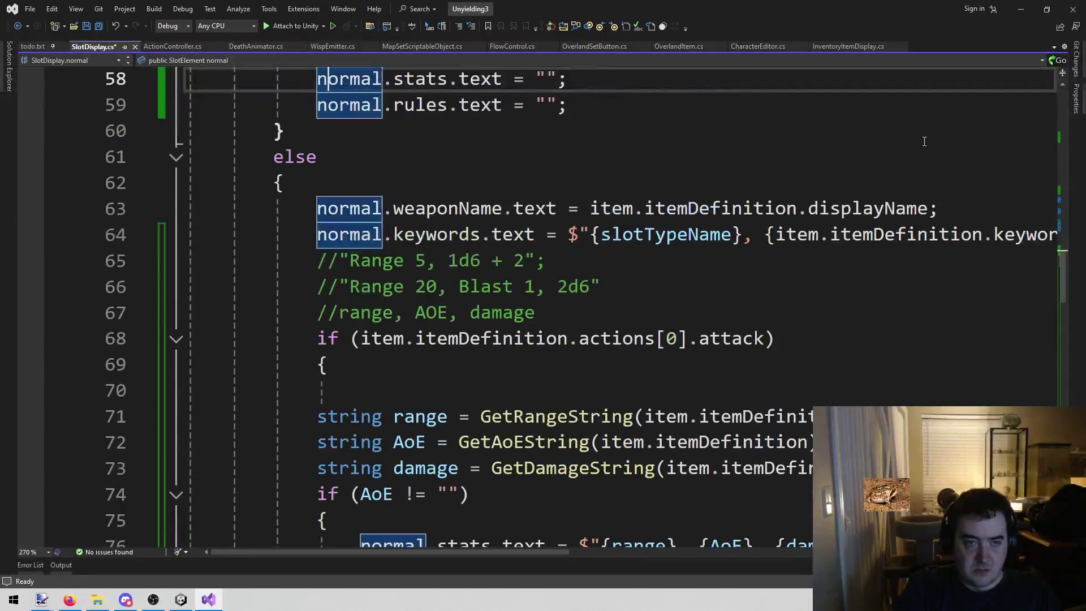
key("Down")
key("Up")
key("Up")
key("Up")
key("Up")
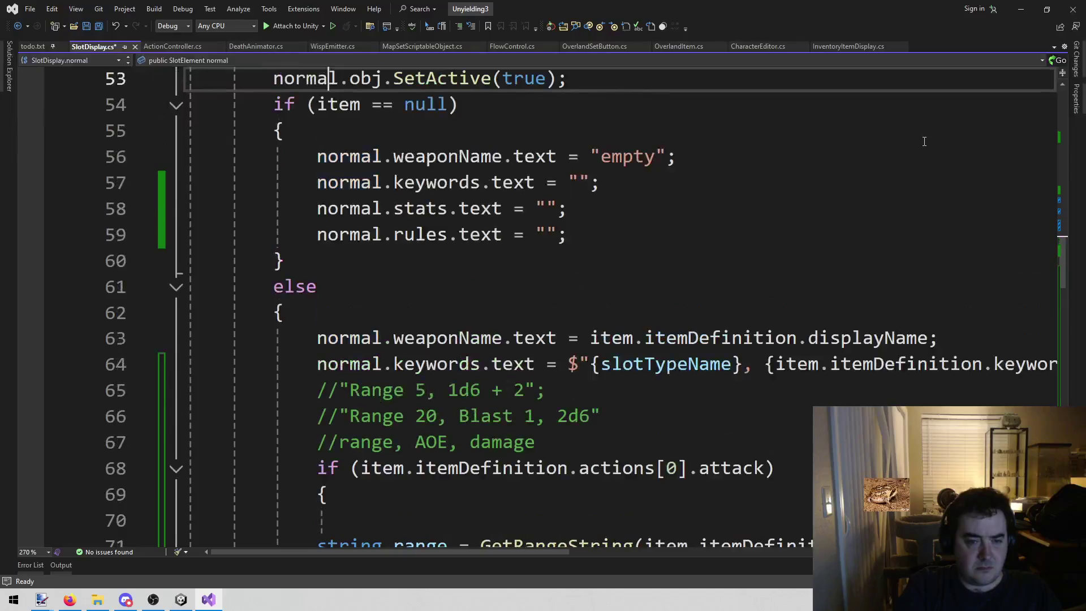
key("Down")
key("Down")
key("Down")
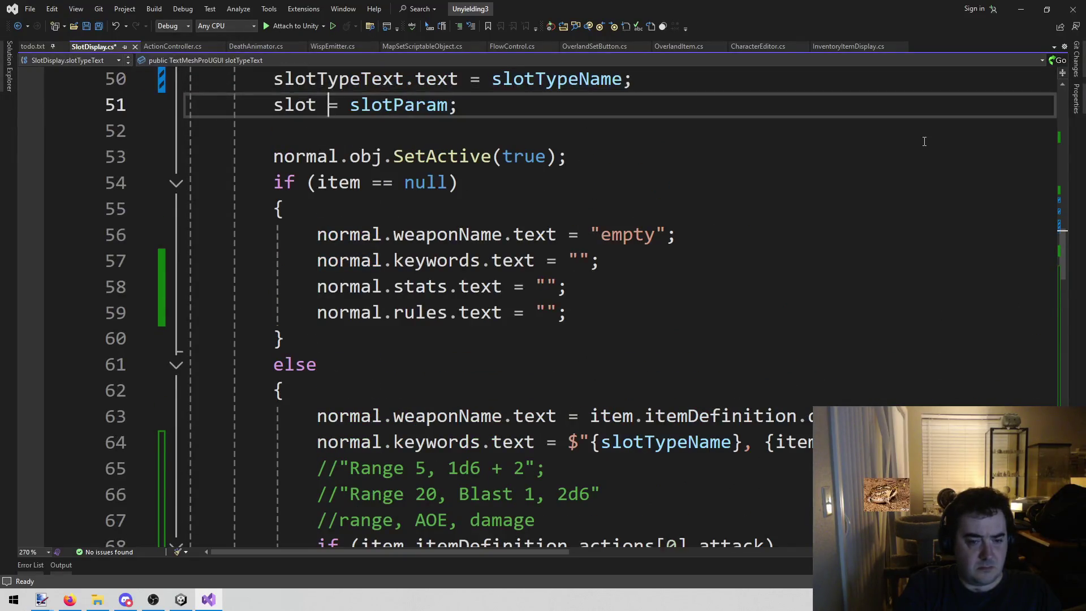
key("Down")
key("Down")
key("Down")
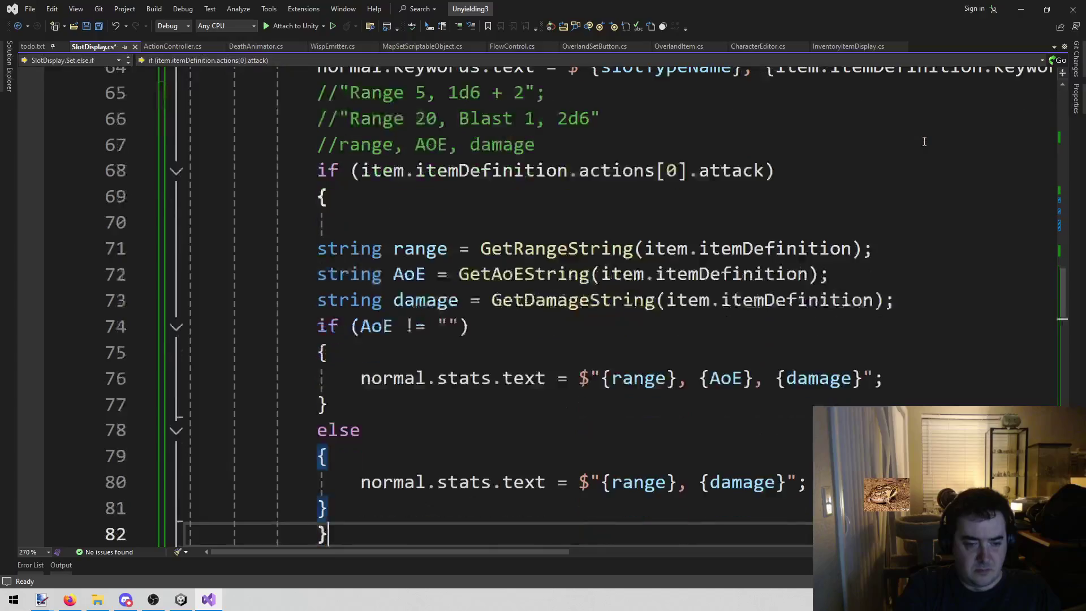
key("Up")
key("Up")
key("Up")
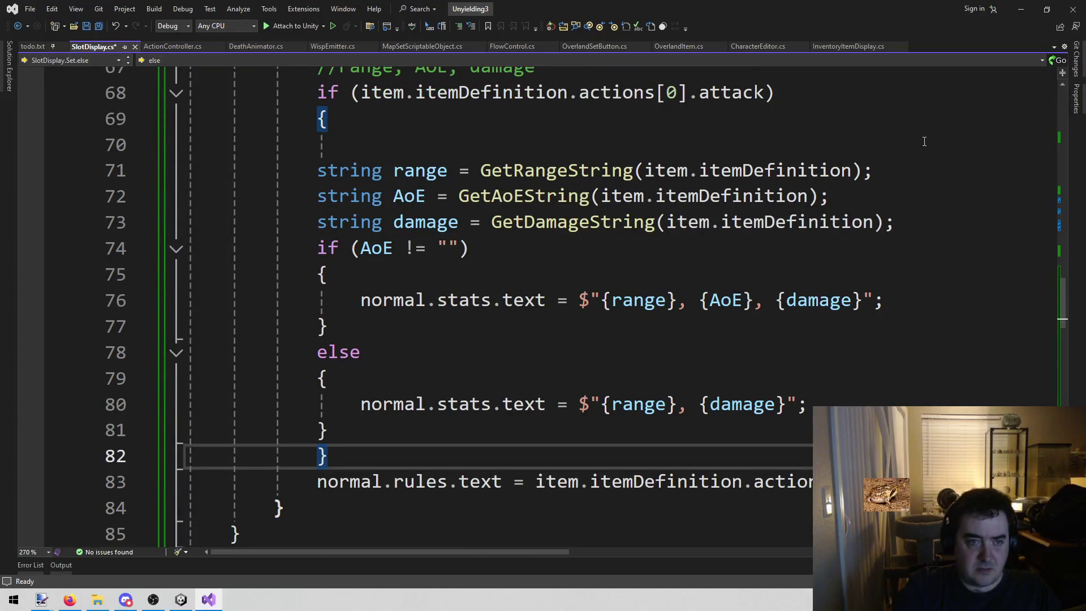
Step: Indent lines 71–81 one level, delete blank line 70, and save SlotDisplay.cs
mouse_move(317, 170)
left_mouse_down()
mouse_move(468, 376)
mouse_move(461, 425)
left_mouse_up()
key("Tab")
scroll(473, 399, "up", 1)
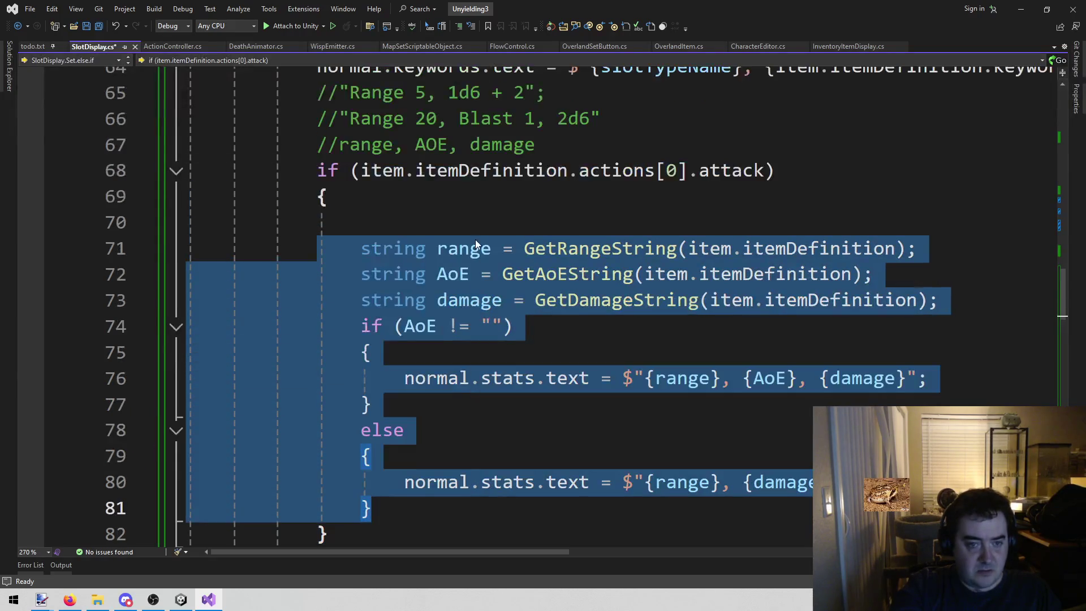
left_click(475, 224)
key("BackSpace")
key("ctrl+s")
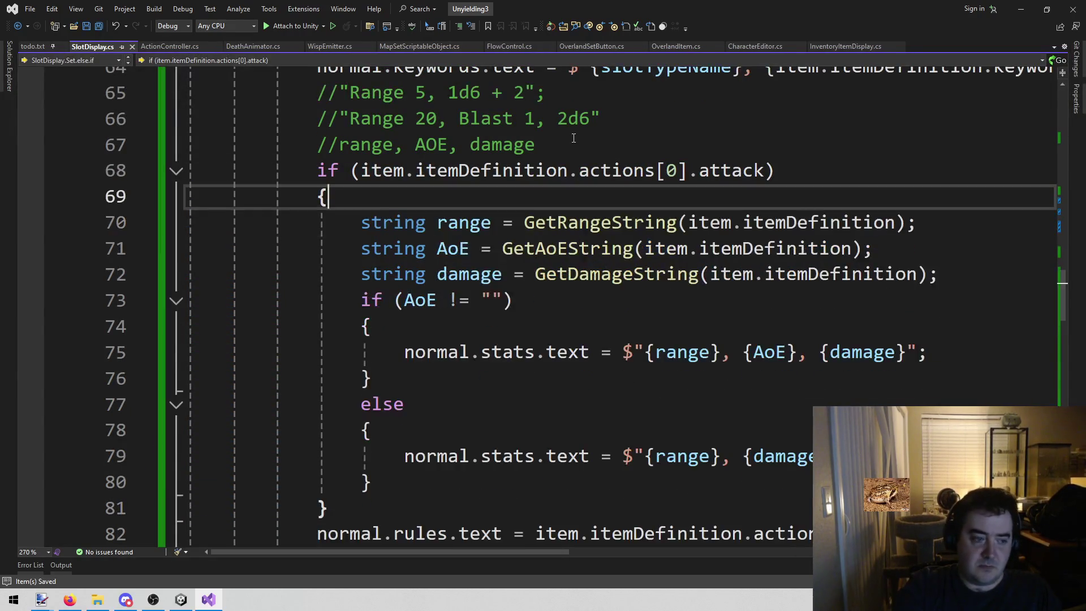
scroll(465, 423, "up", 3)
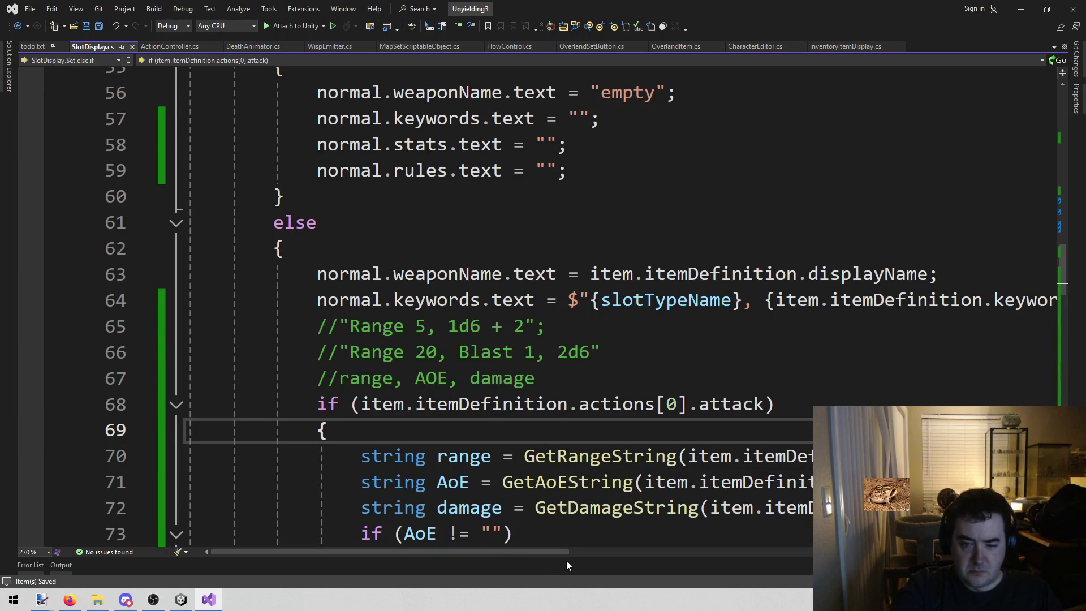
mouse_move(545, 553)
left_mouse_down()
mouse_move(665, 543)
mouse_move(635, 544)
left_mouse_up()
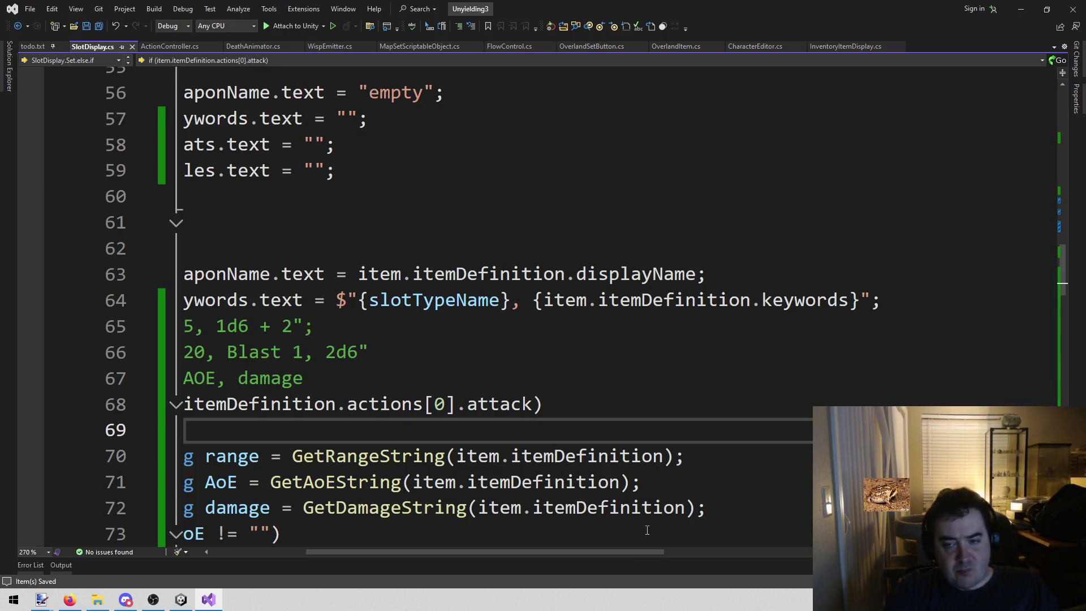
double_click(659, 300)
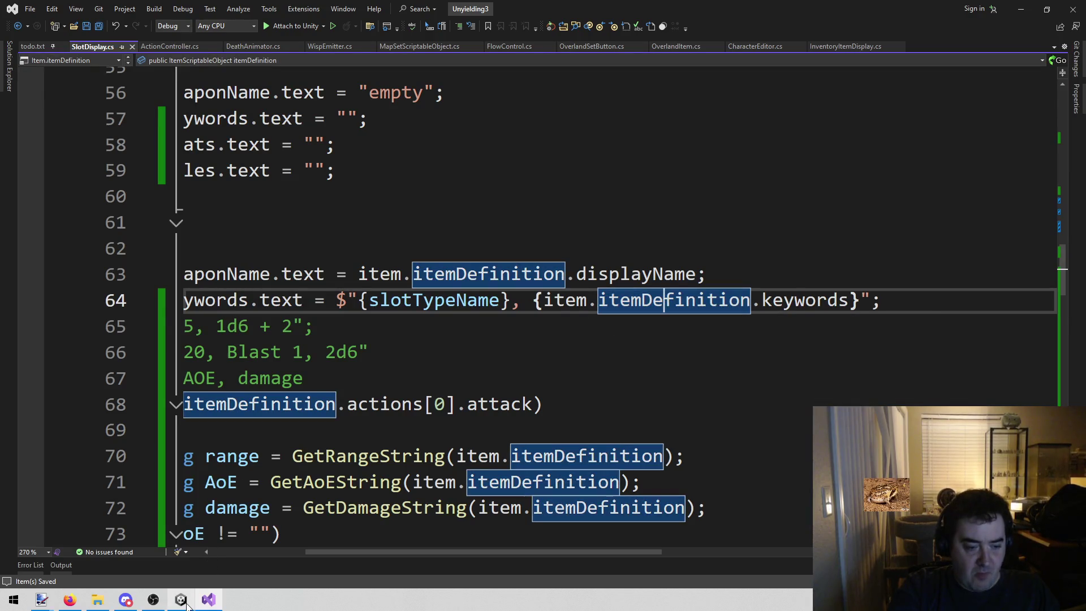
Step: Save the Town scene in Unity and run the game
left_click(181, 599)
scroll(1024, 314, "down", 3)
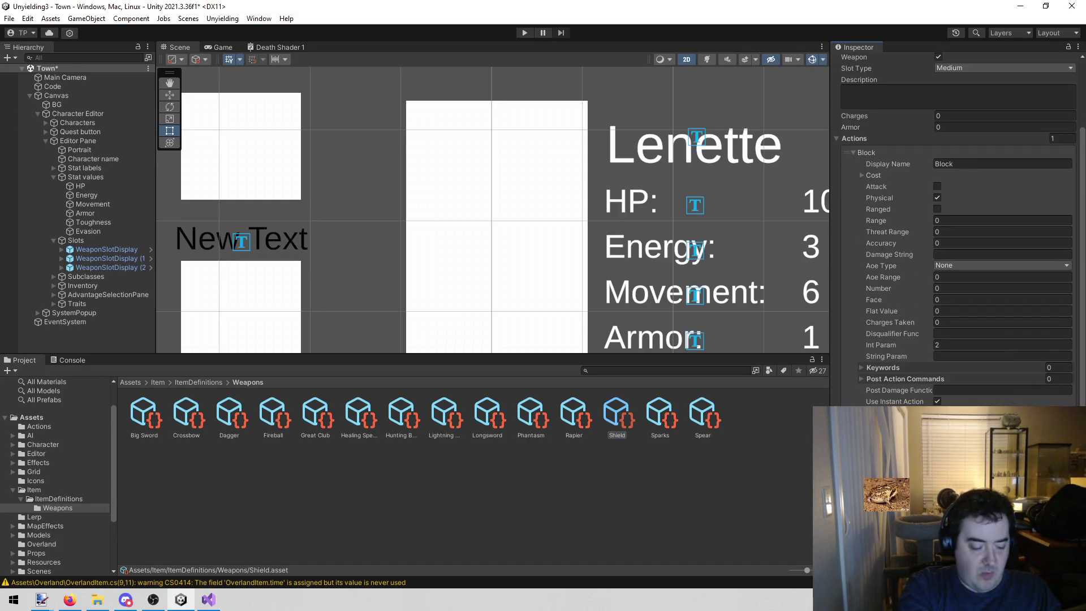
key("ctrl+s")
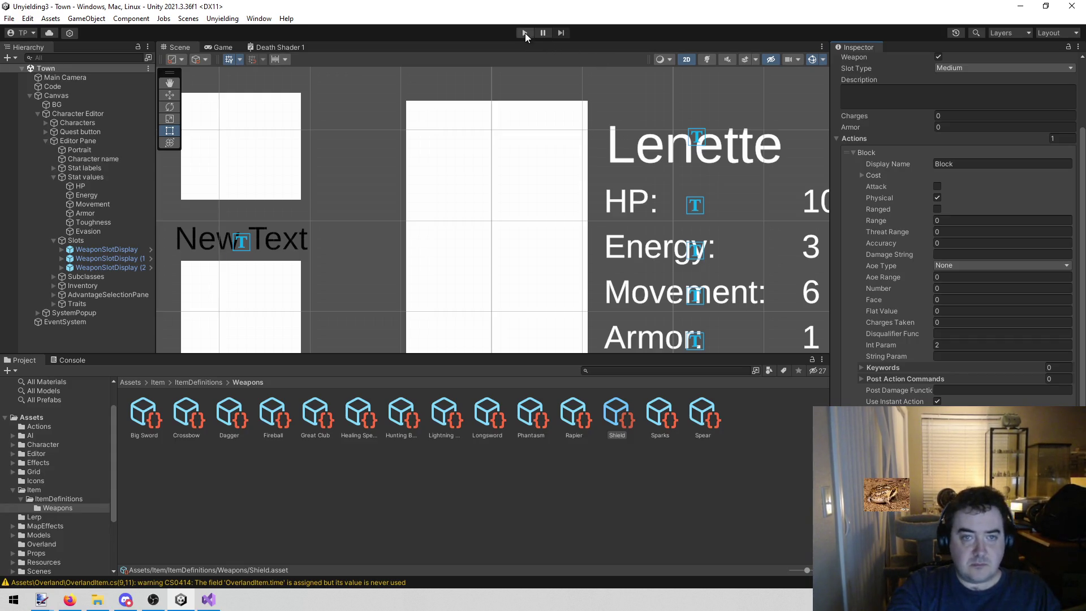
left_click(525, 35)
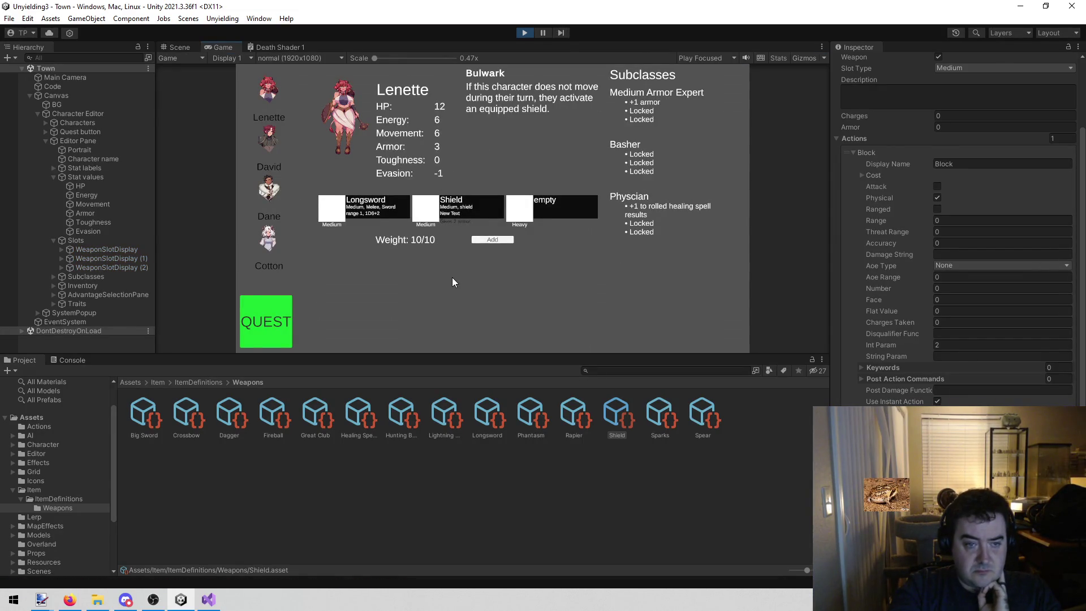
Step: View Dane's, David's and Lenette's character sheets to compare weapon slots
left_click(266, 194)
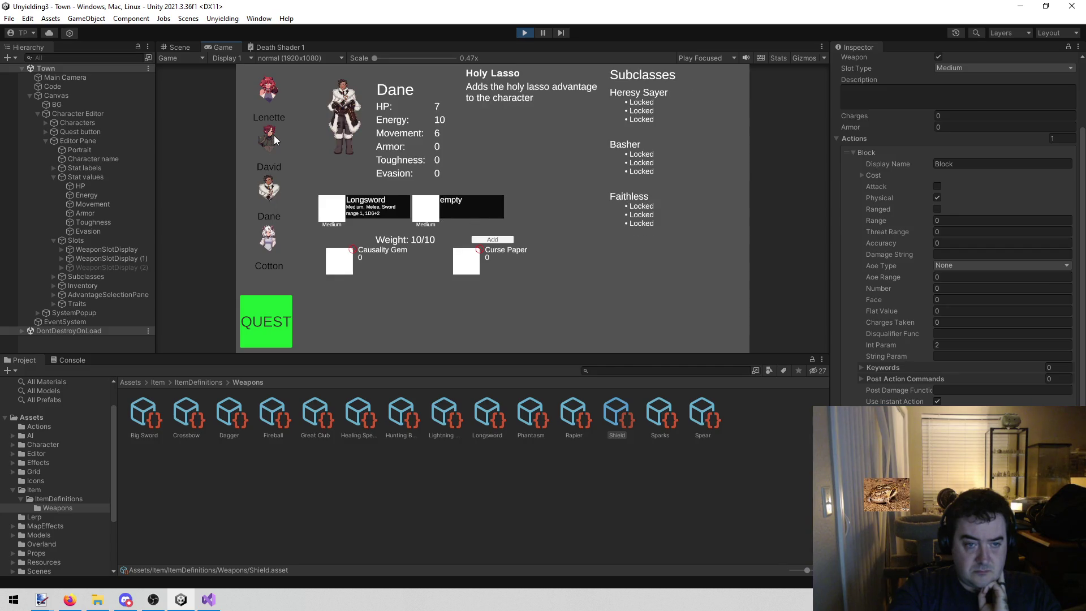
left_click(274, 138)
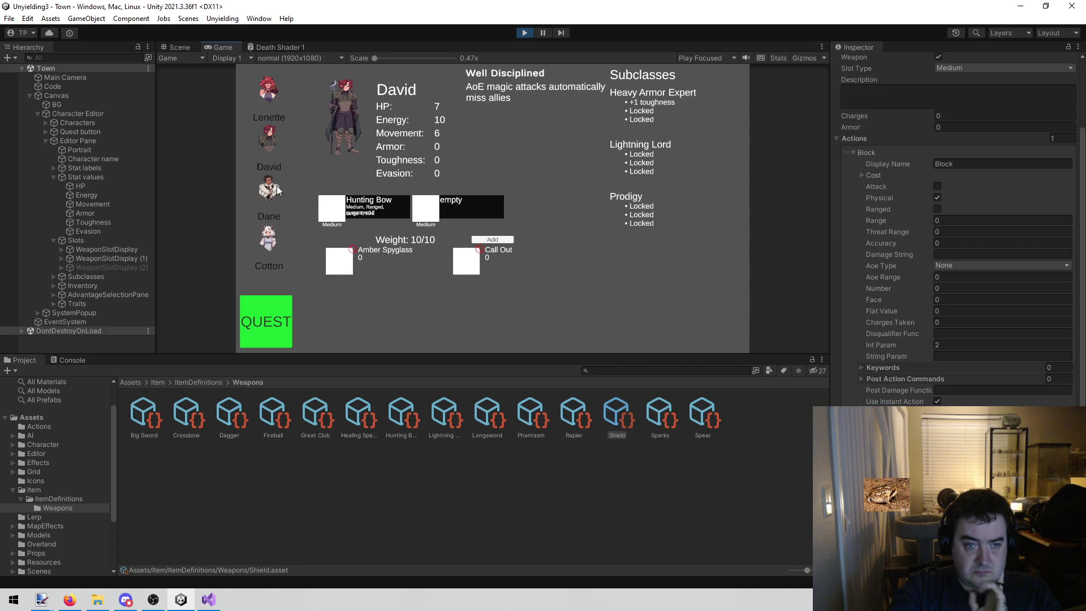
left_click(269, 83)
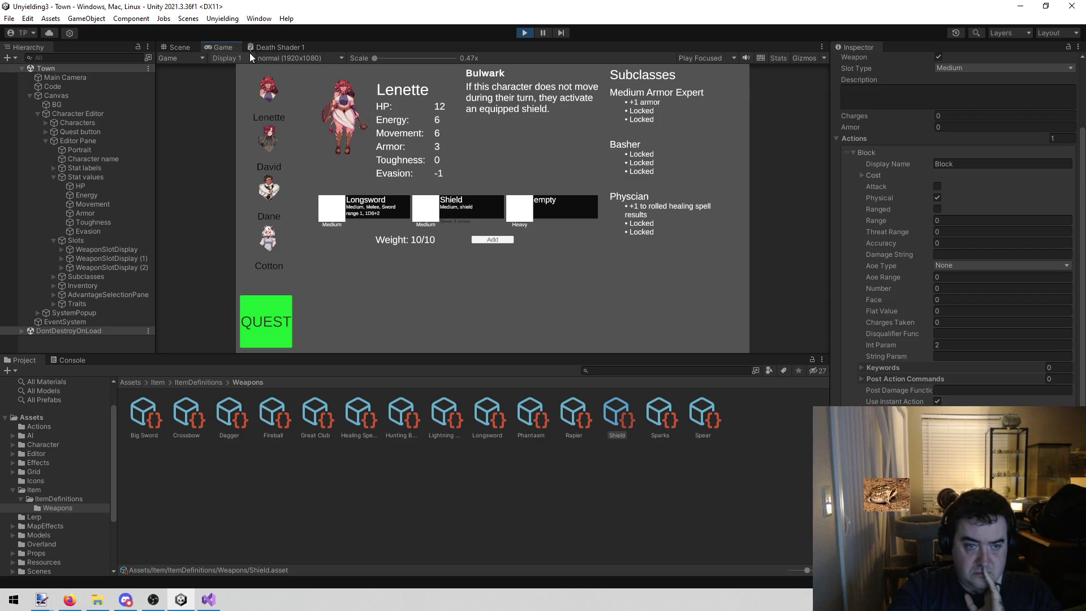
right_click(224, 48)
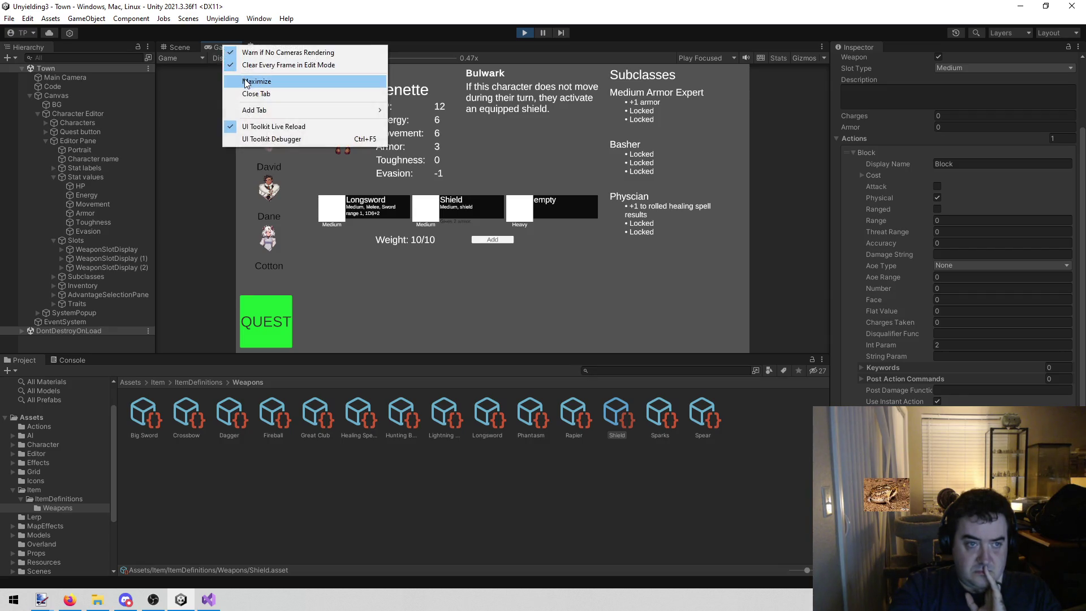
Step: Maximize the game preview and browse David's, Dane's and Cotton's sheets
left_click(247, 83)
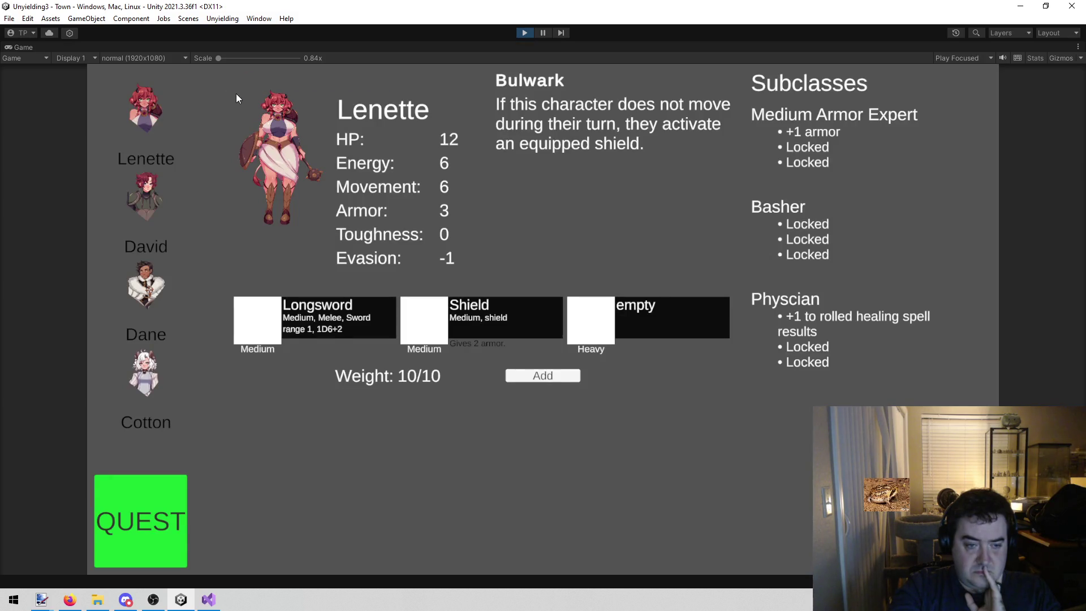
left_click(147, 199)
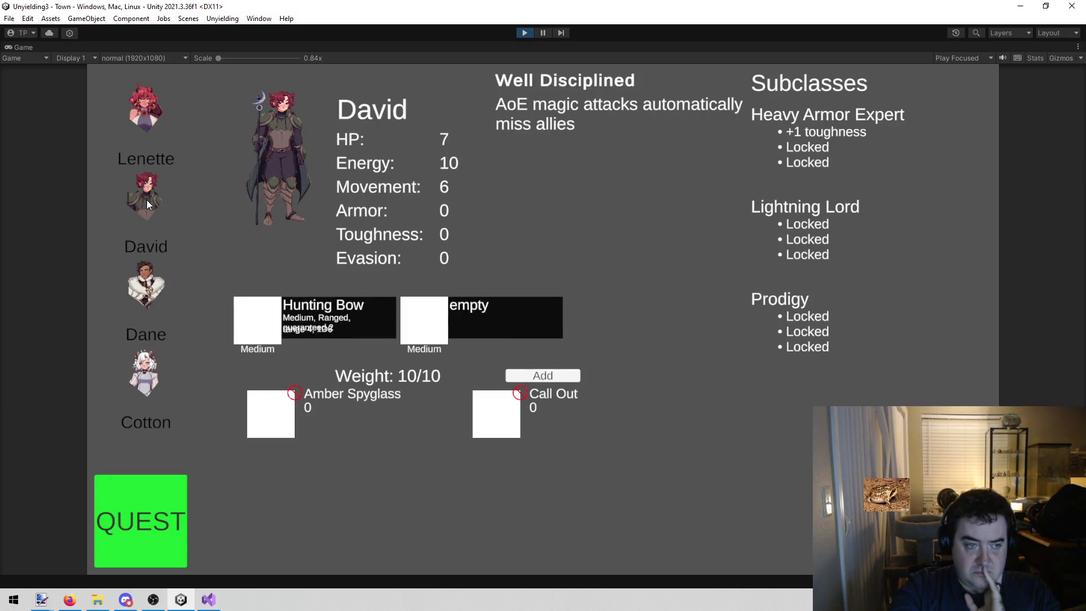
left_click(149, 124)
left_click(149, 211)
left_click(144, 294)
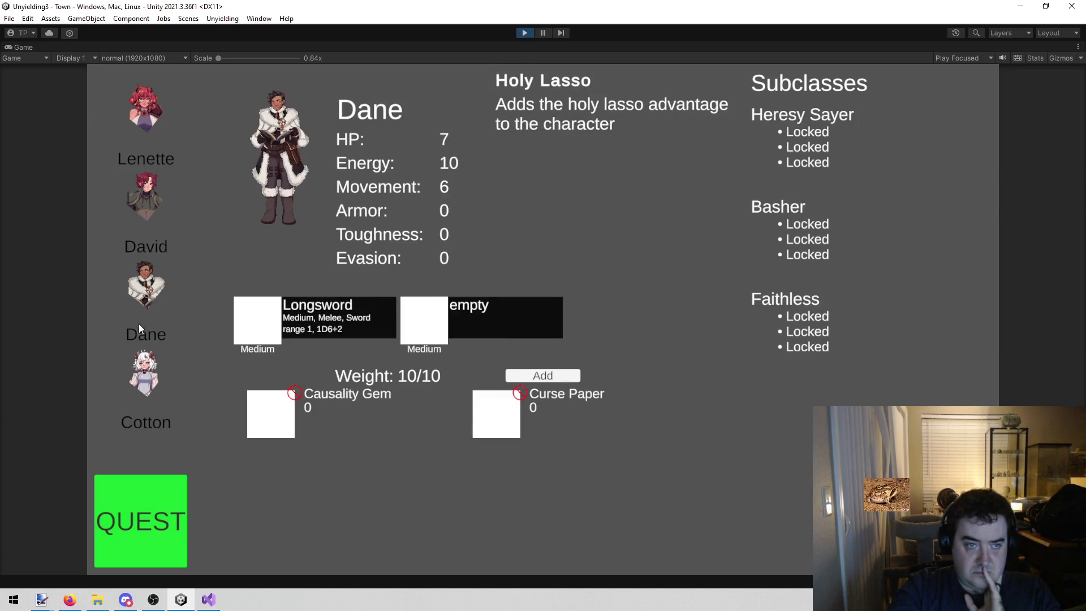
left_click(138, 367)
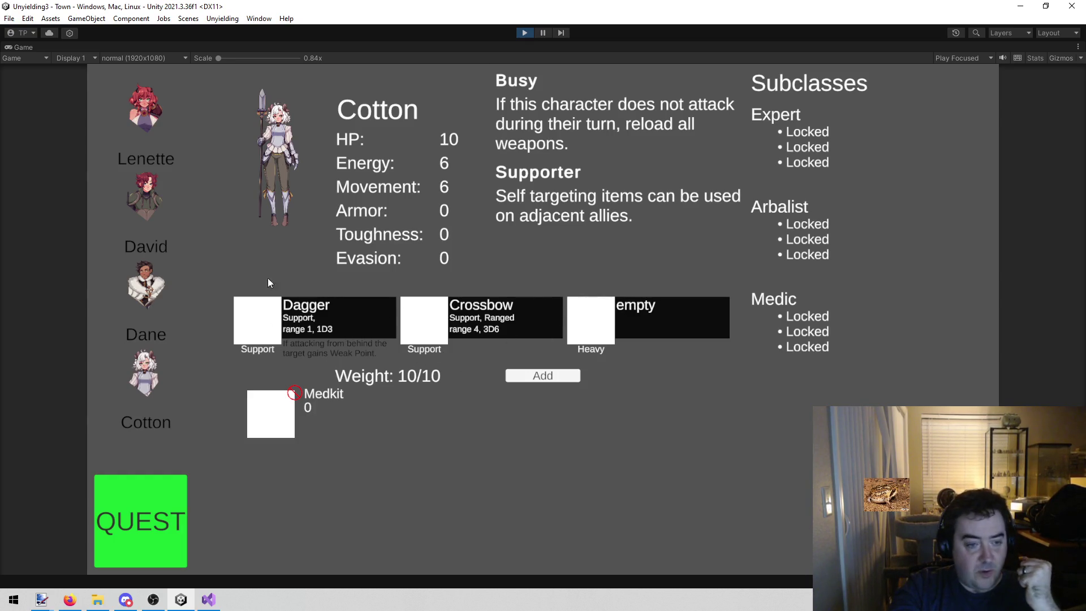
Step: Return to Lenette's sheet to check the Shield slot shows no attack stats
left_click(150, 283)
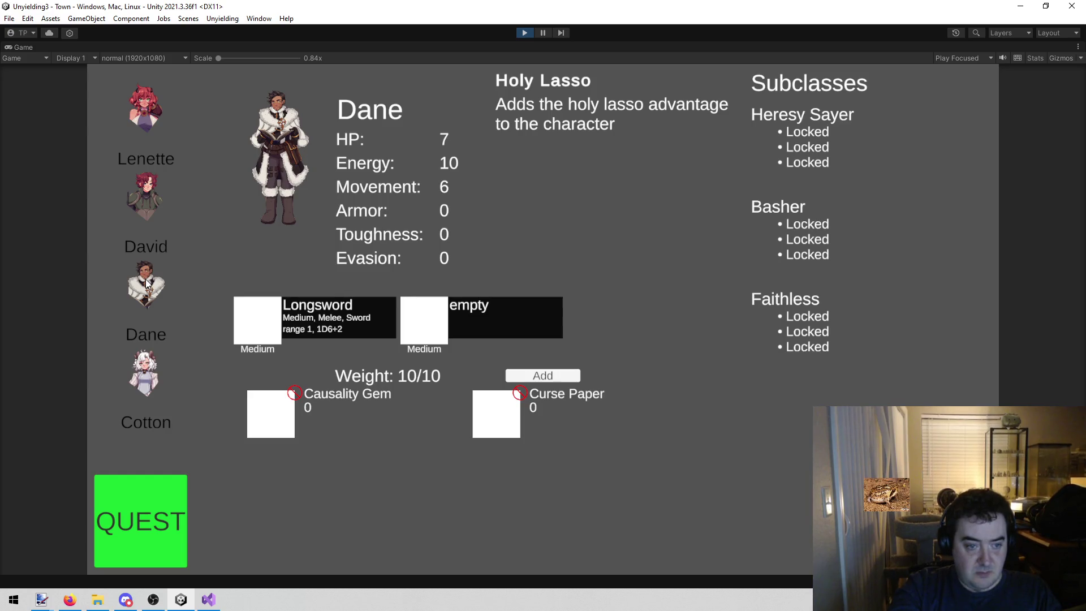
left_click(155, 210)
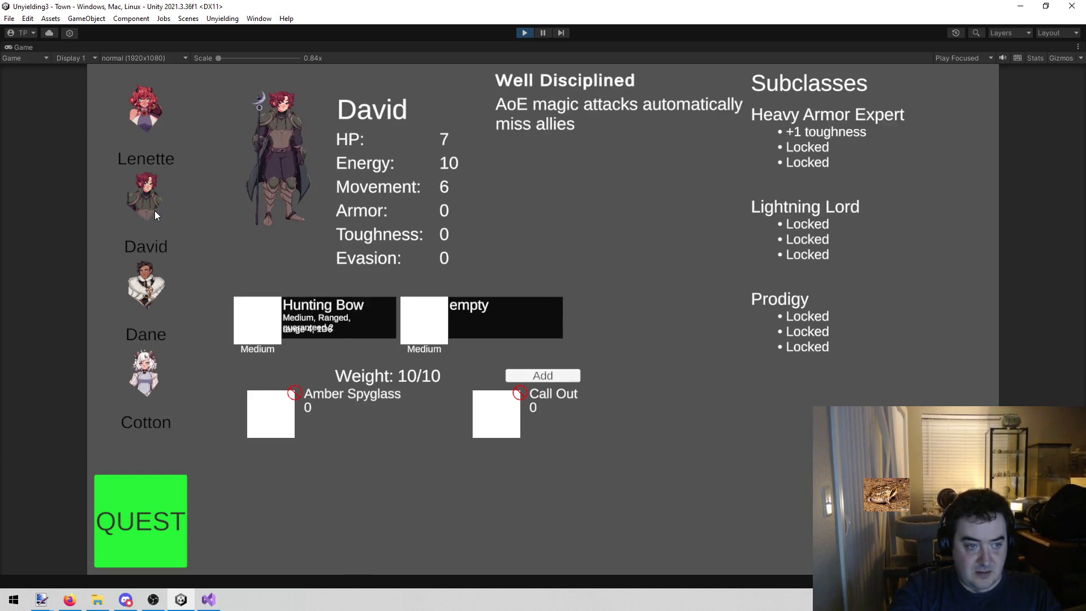
left_click(161, 123)
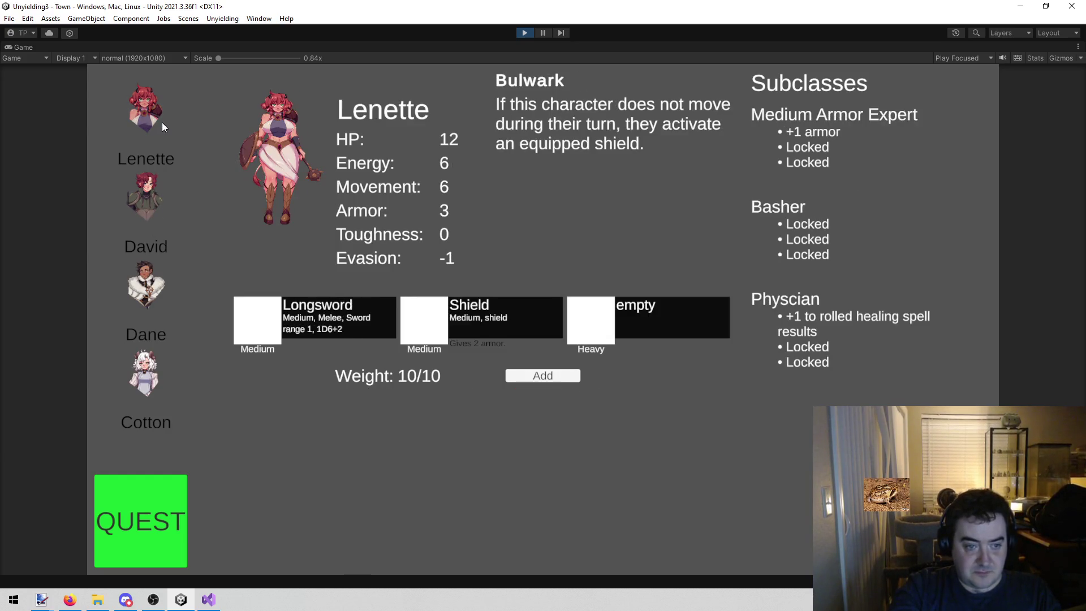
left_click(149, 179)
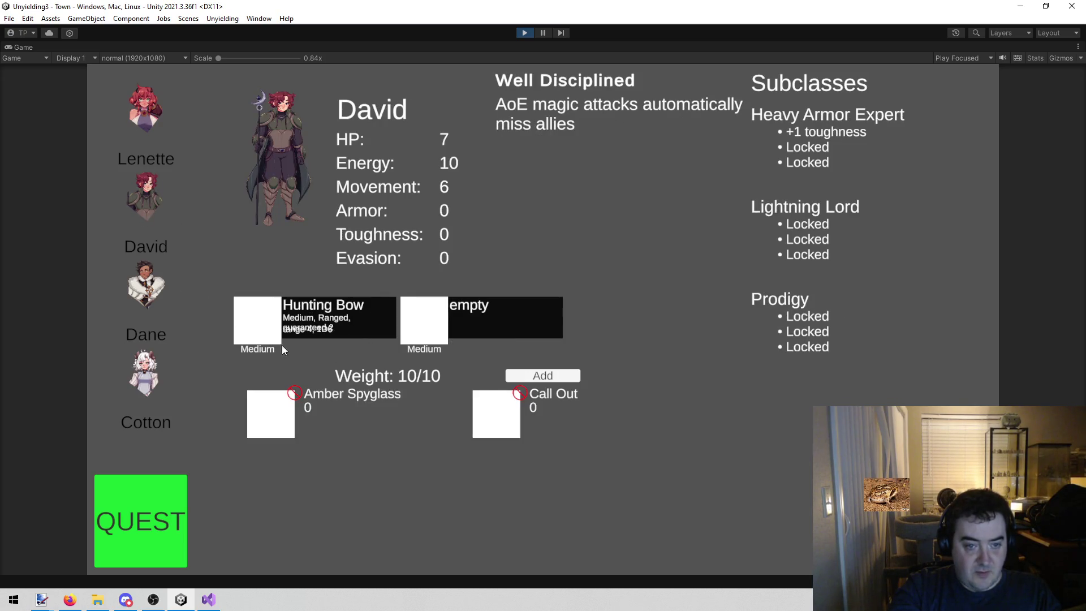
left_click(139, 130)
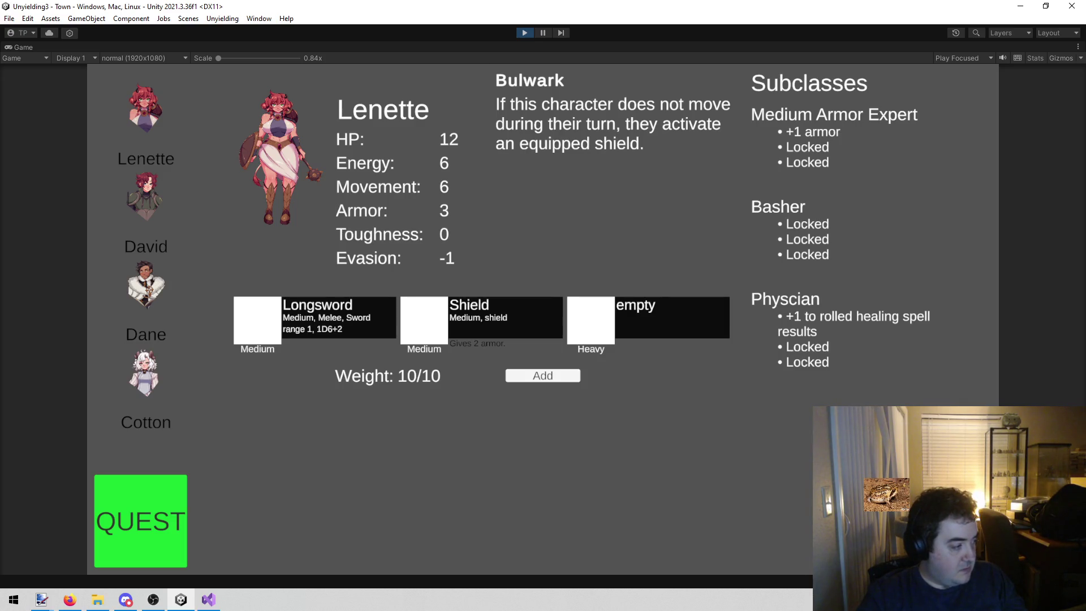
key("alt+Tab")
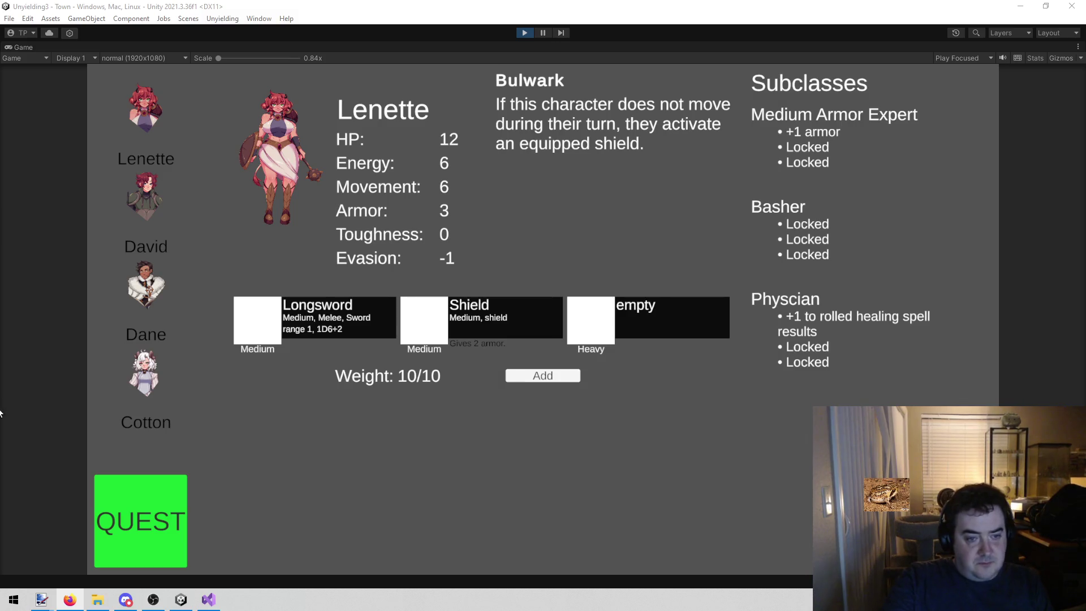
Step: Flip quickly through Dane, David, Lenette and Cotton's character sheets in the maximized game
left_click(151, 277)
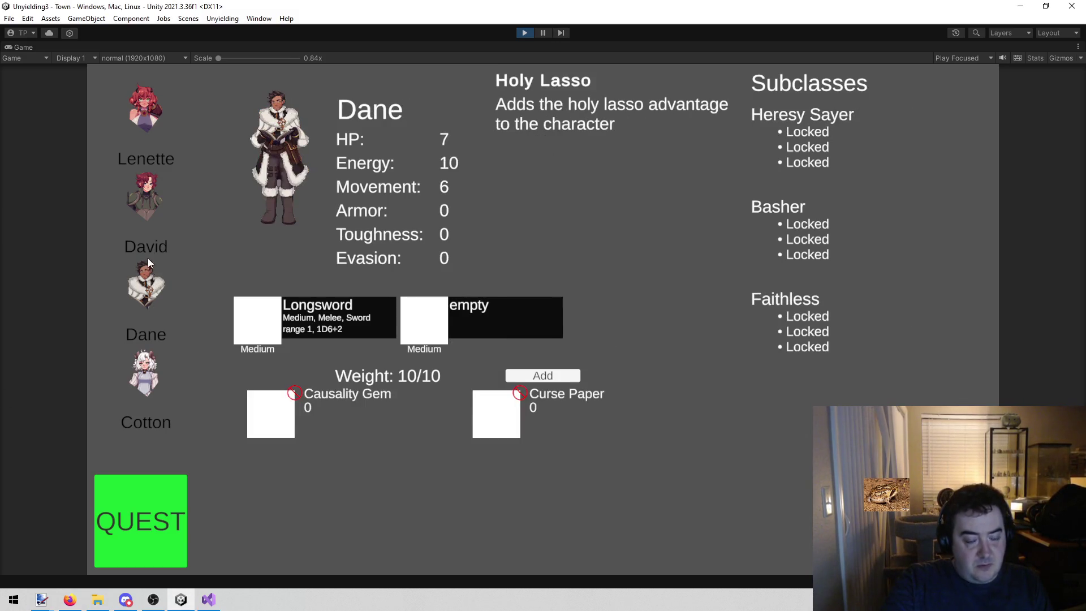
left_click(151, 199)
left_click(156, 111)
left_click(150, 210)
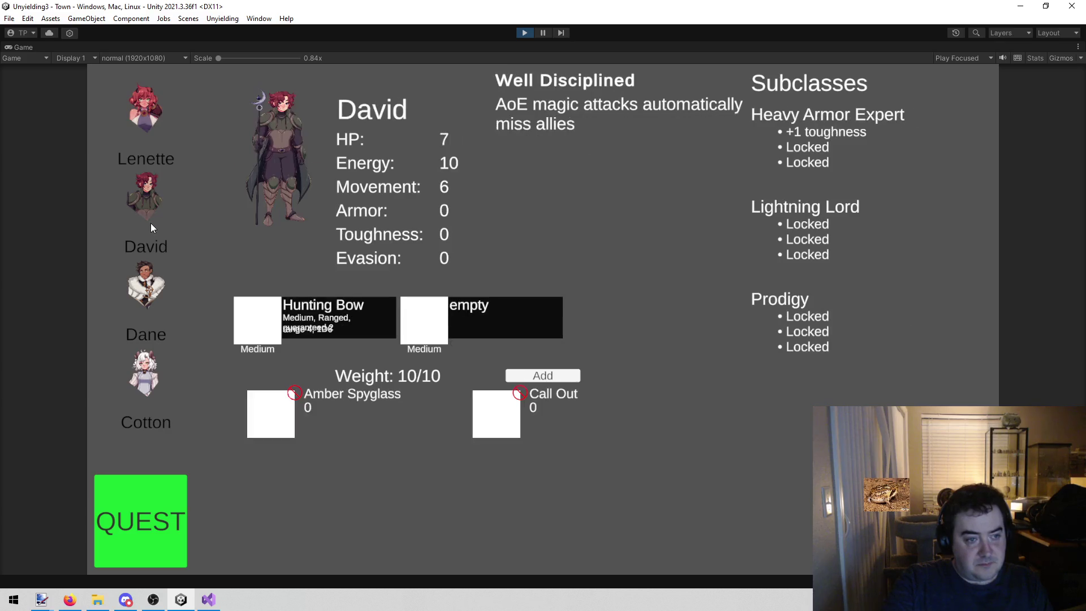
left_click(146, 285)
left_click(141, 198)
left_click(137, 175)
left_click(127, 232)
left_click(124, 289)
left_click(130, 366)
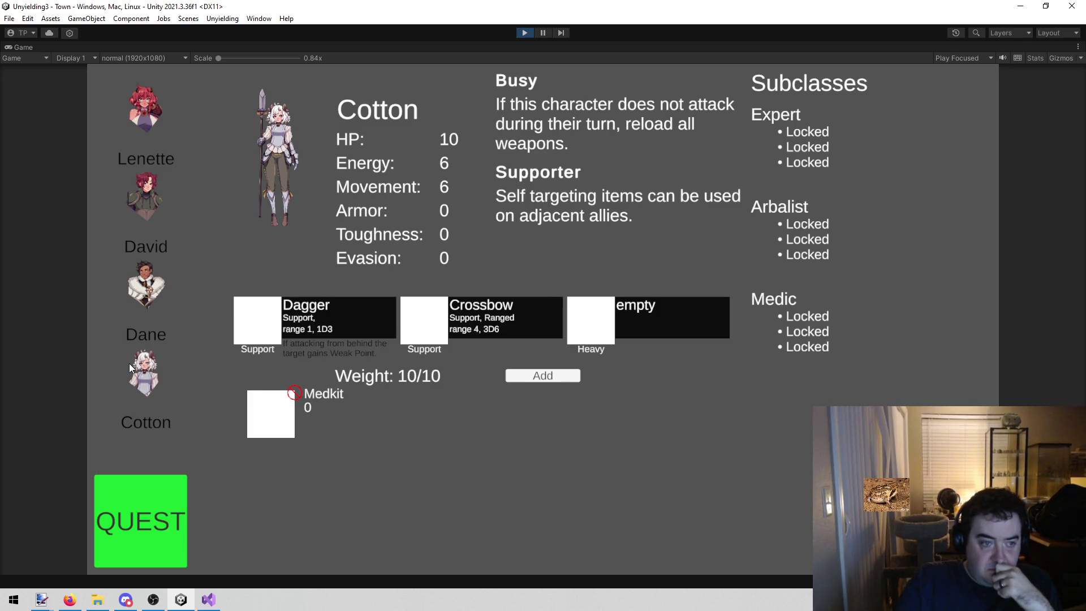
Step: Preview David, Dane, Lenette and Cotton again, ending on David's Hunting Bow sheet
left_click(122, 213)
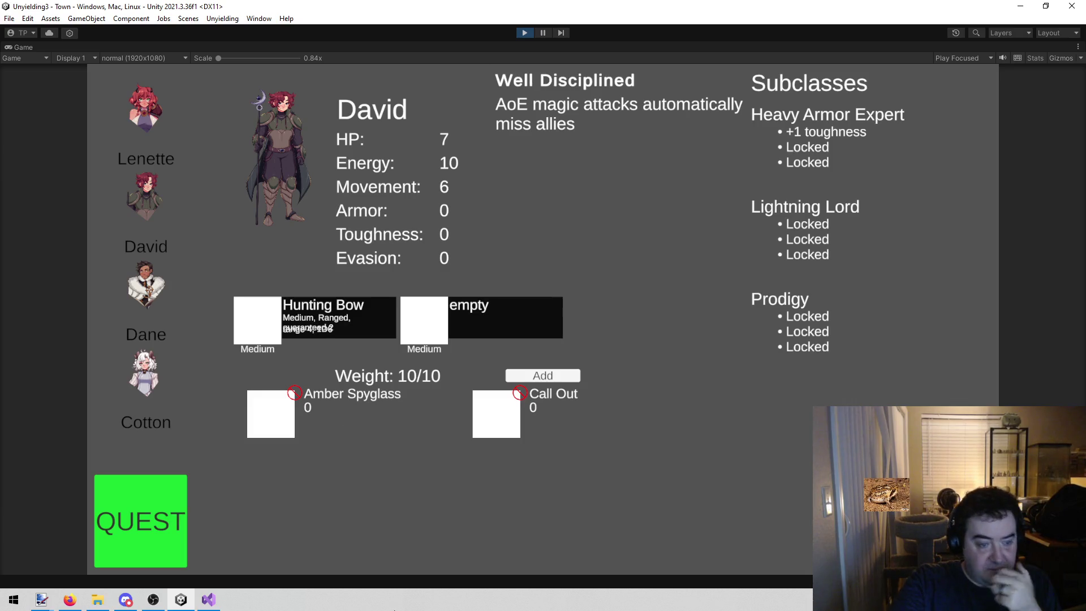
left_click(158, 267)
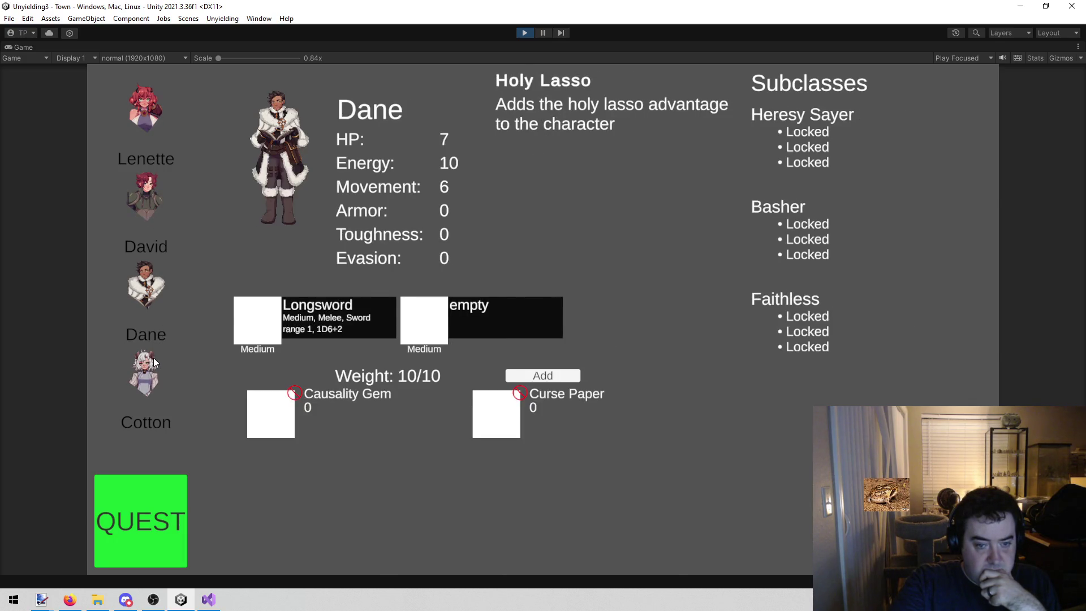
left_click(139, 104)
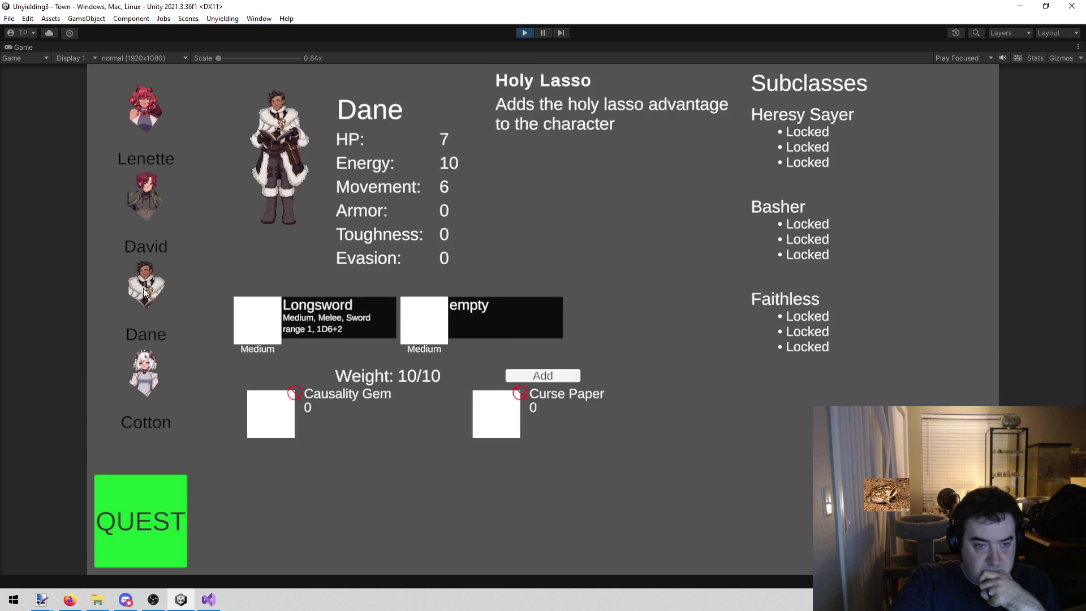
left_click(144, 375)
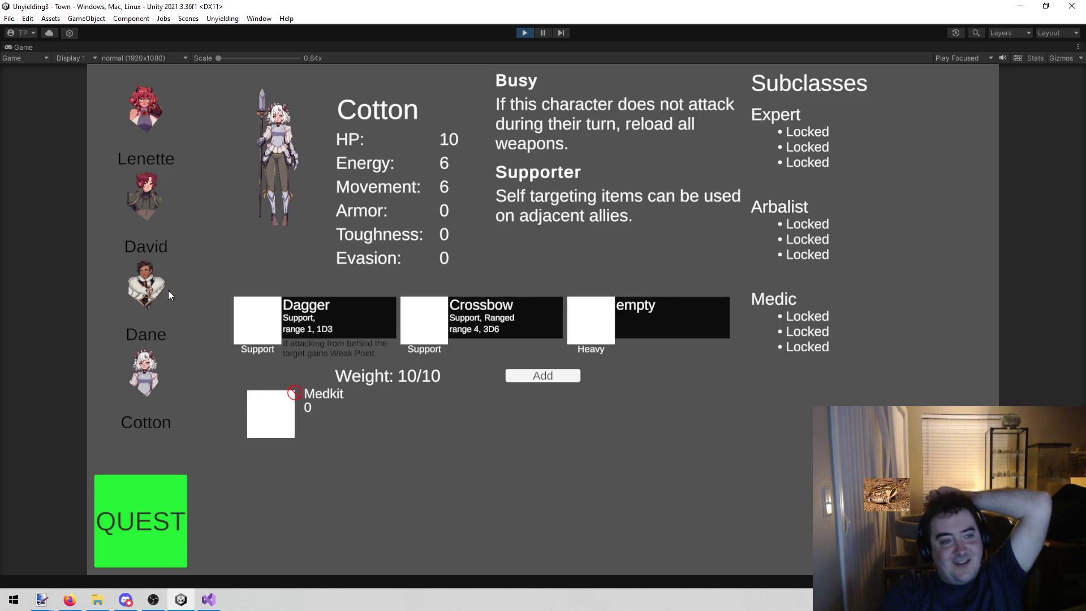
left_click(160, 206)
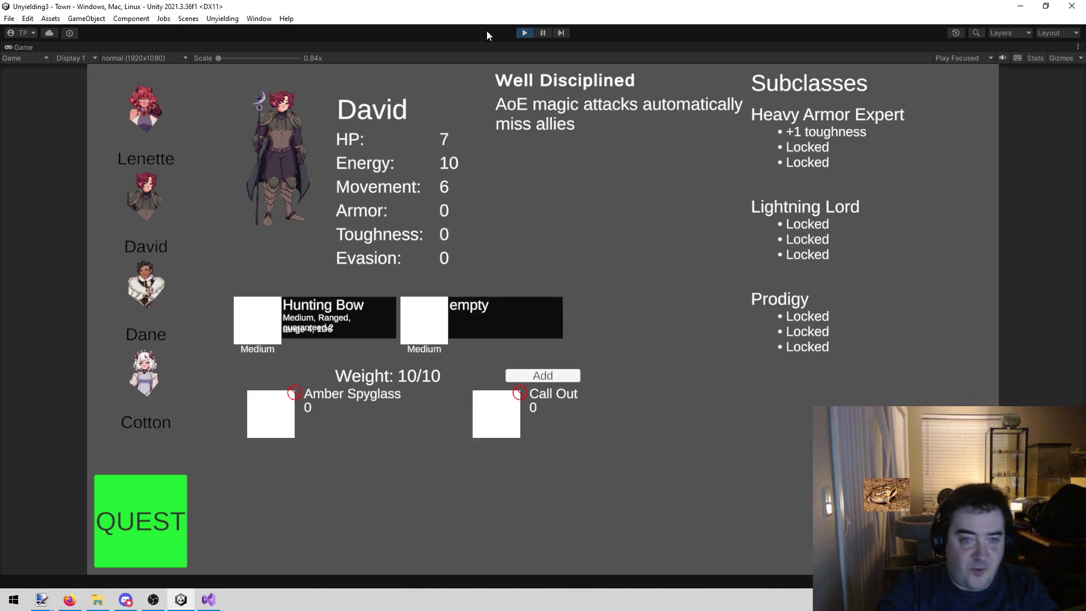
Step: Stop the game, inspect the Hunting Bow asset (Shoot: range 4, 1D6), then run again
left_click(521, 35)
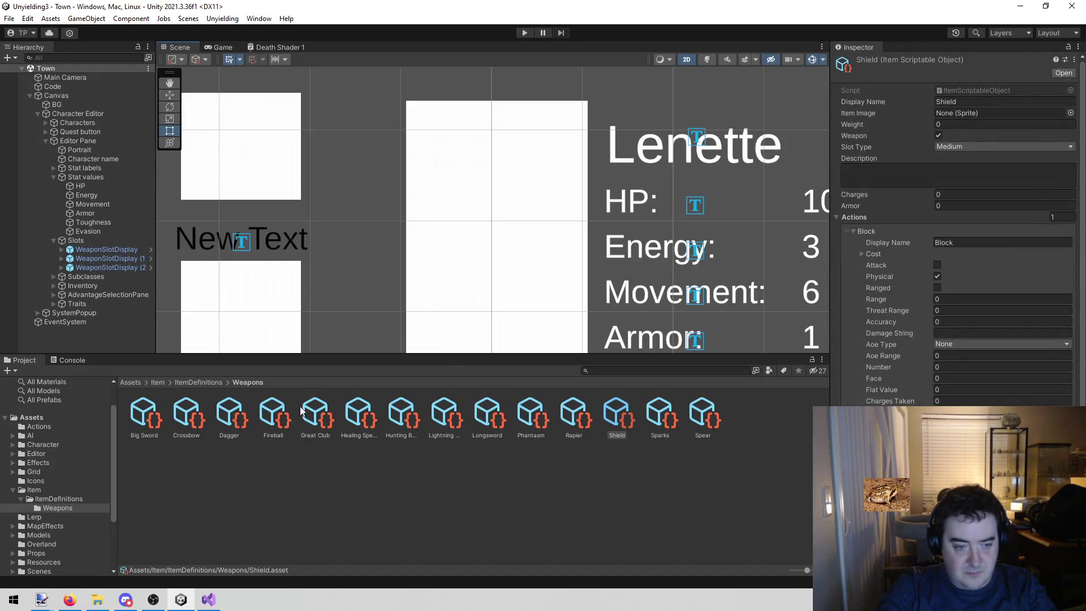
left_click(400, 419)
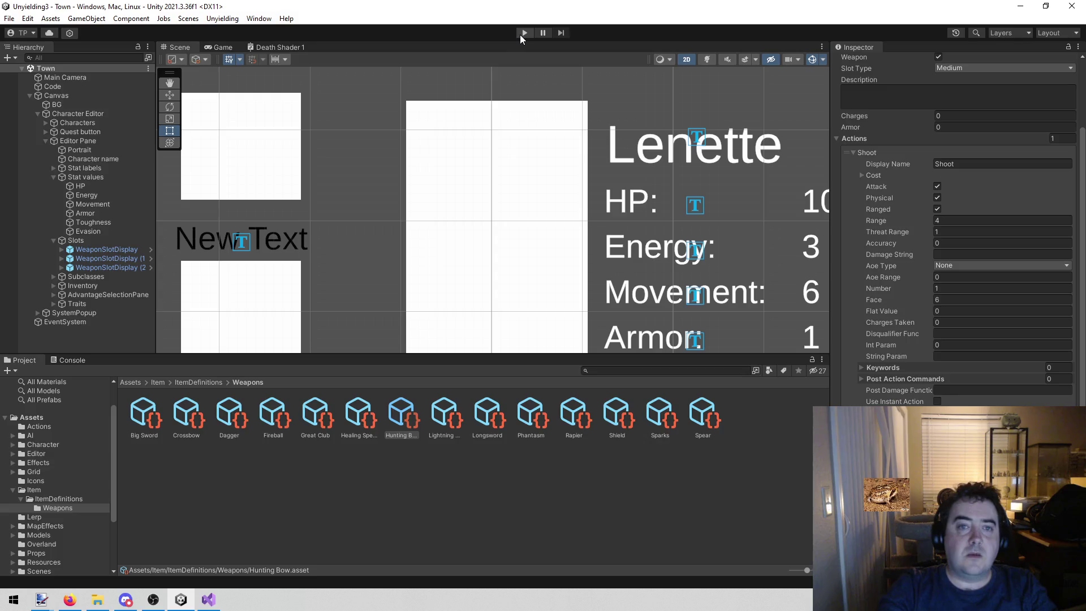
left_click(523, 34)
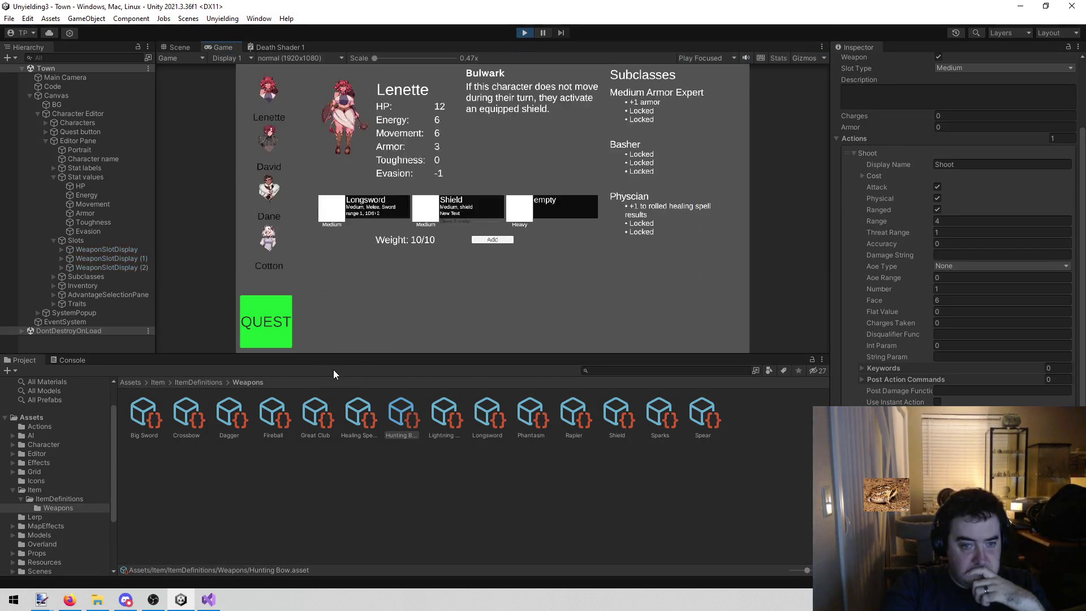
Step: Show David's sheet, close the maximized Game panel and stop the running game
left_click(276, 126)
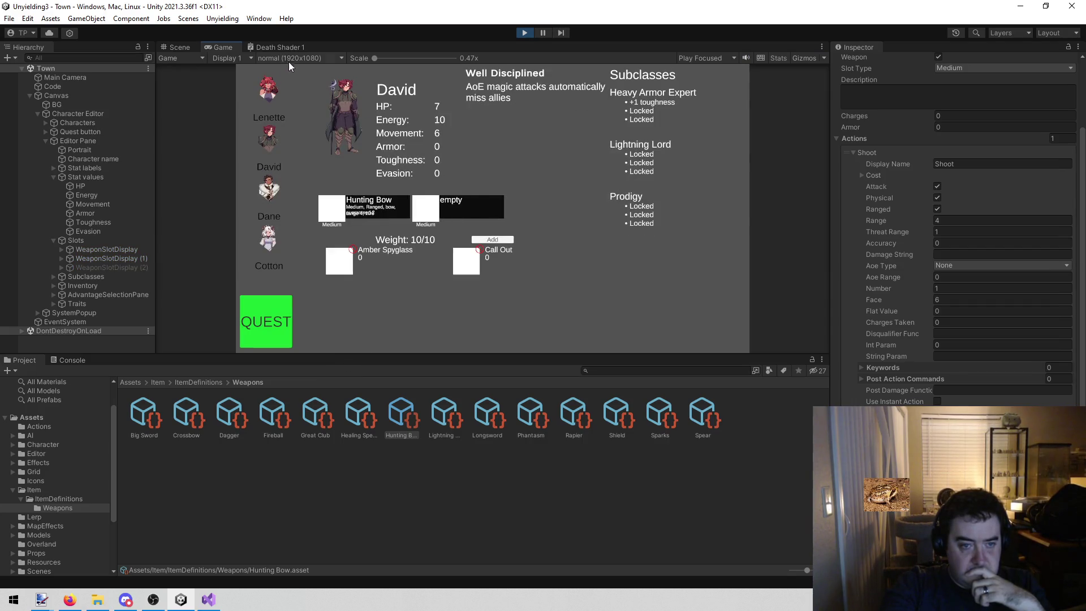
right_click(231, 45)
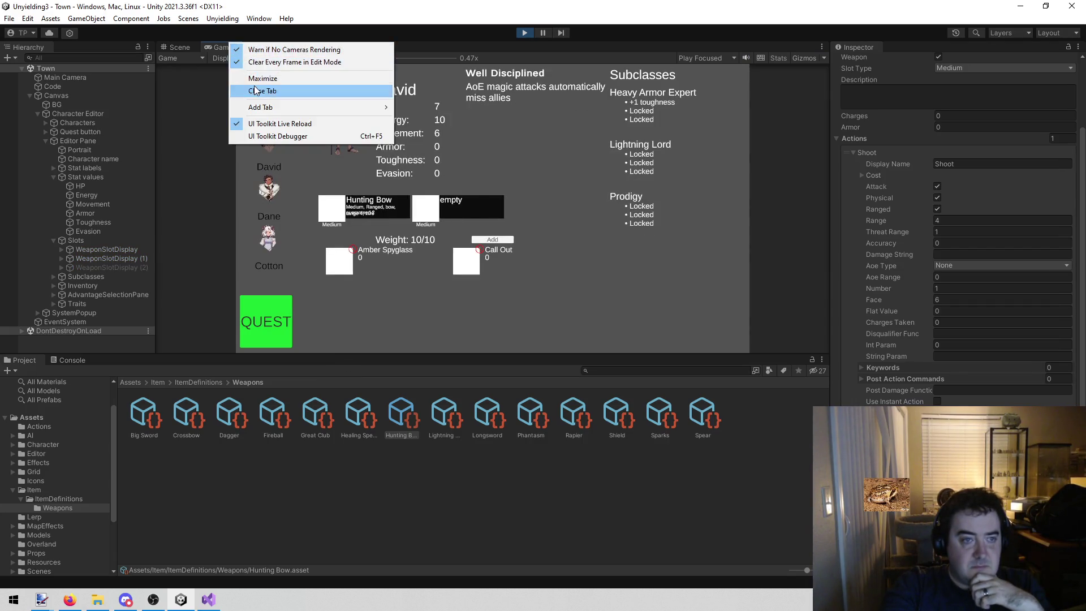
left_click(254, 91)
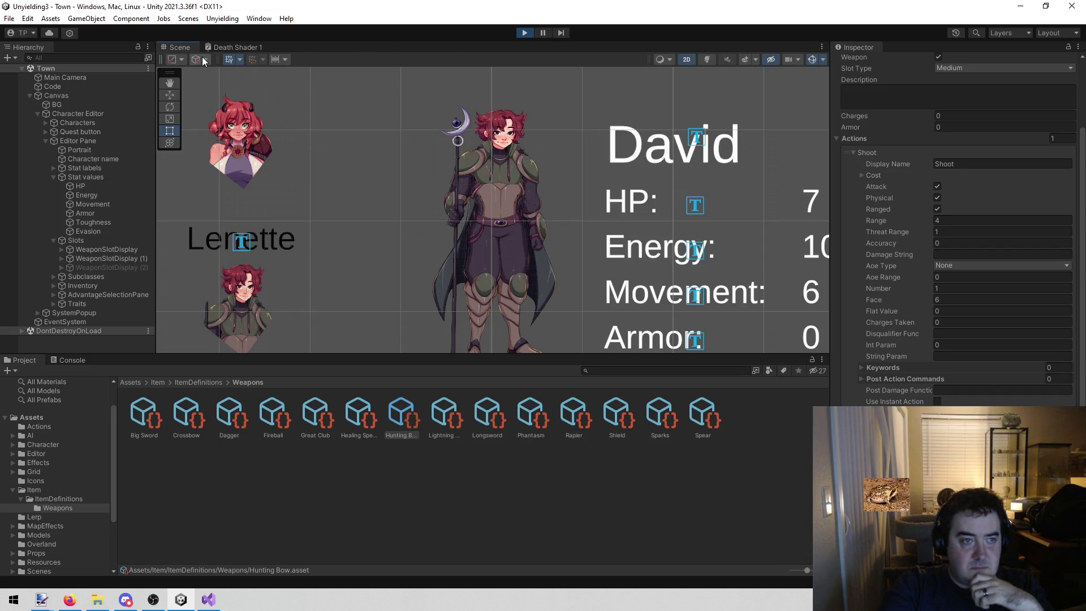
left_click(257, 16)
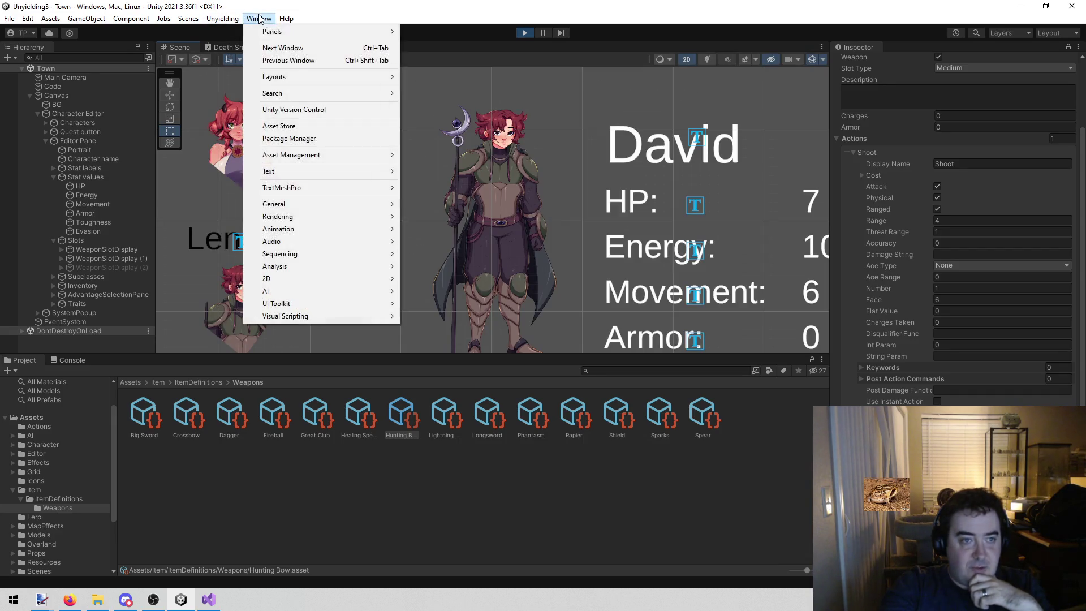
left_click(524, 33)
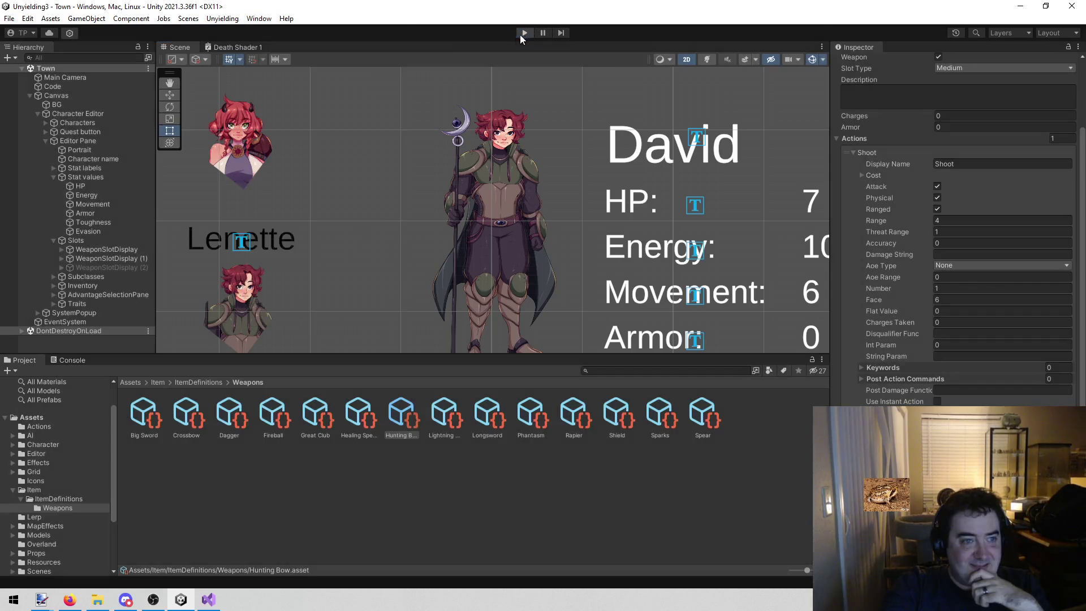
Step: Open a new Game view on Display 1 at 1920x1080, docked beside the Scene
left_click(273, 20)
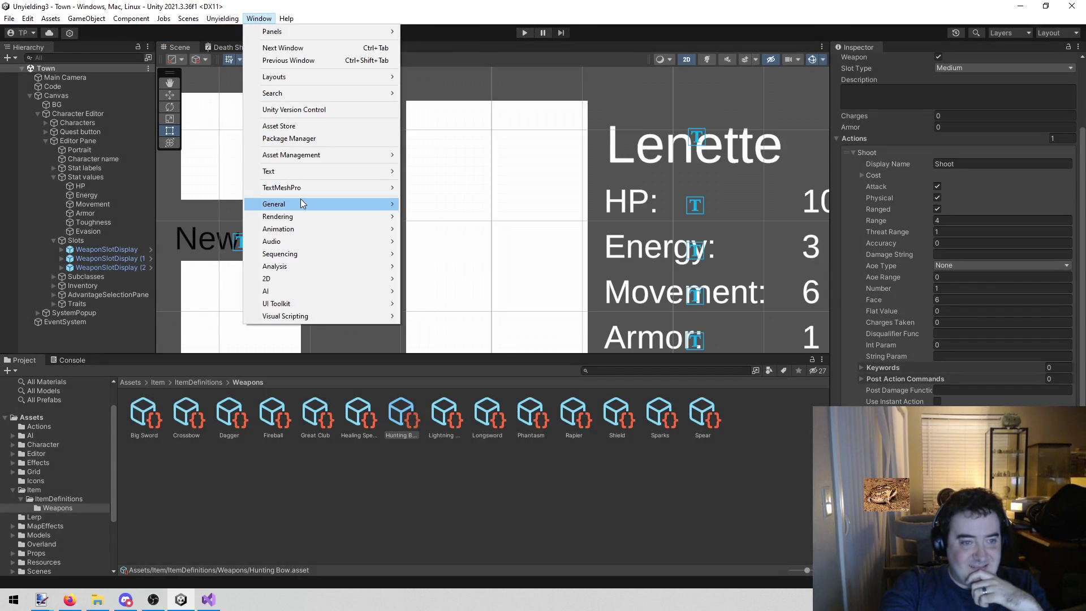
mouse_move(301, 199)
left_click(430, 216)
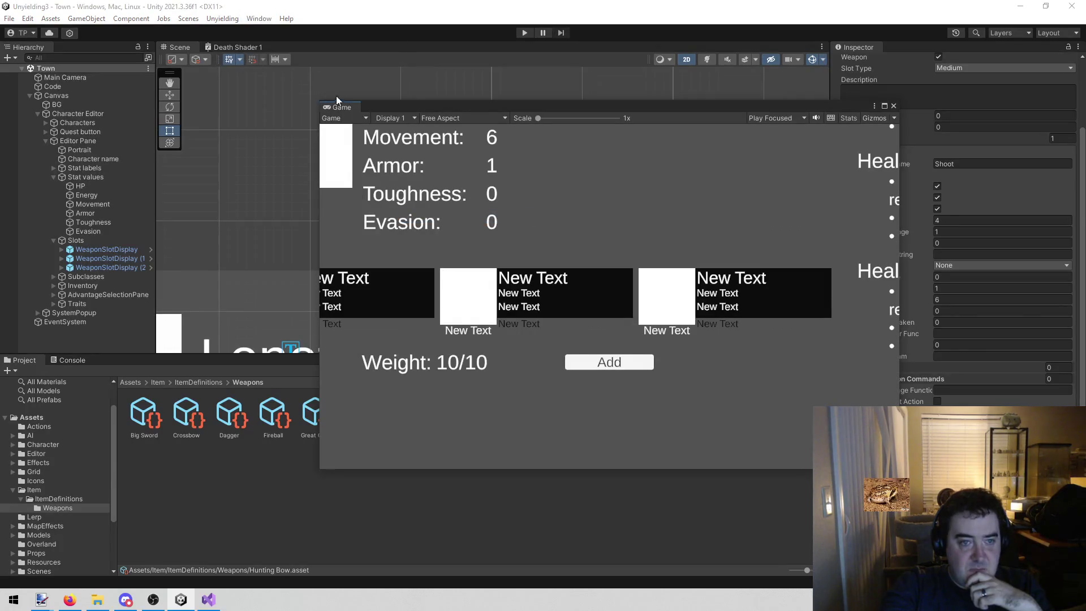
left_click(398, 114)
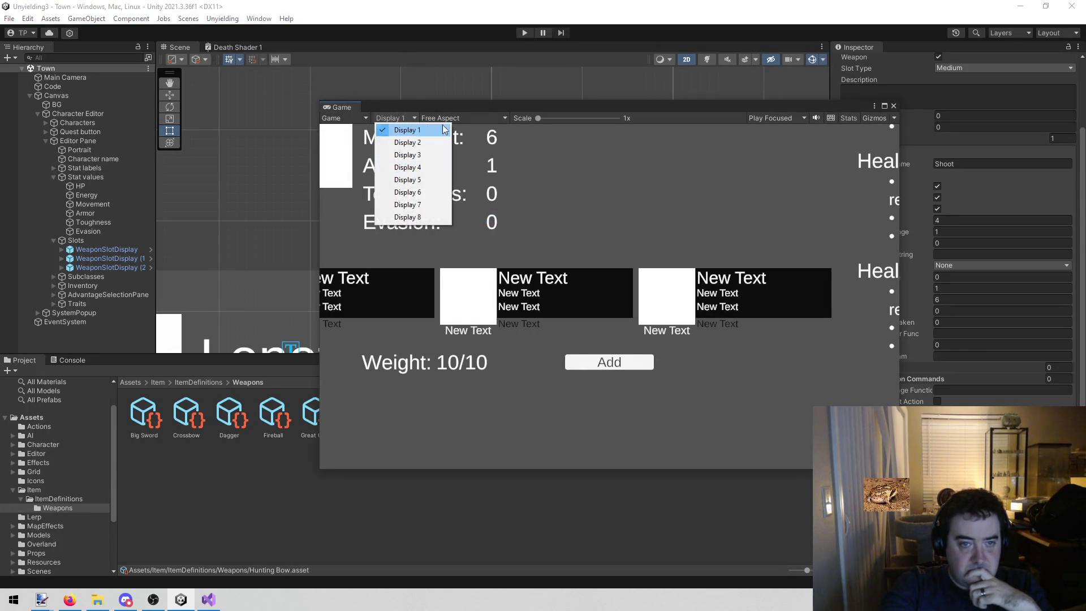
left_click(407, 127)
left_click(477, 116)
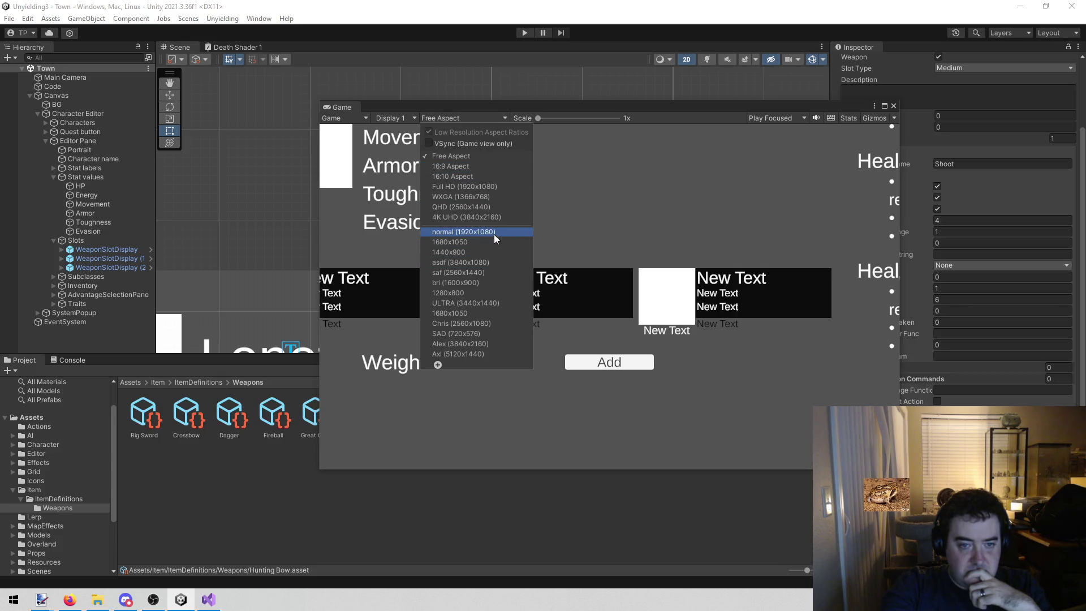
left_click(494, 234)
mouse_move(352, 106)
left_mouse_down()
mouse_move(274, 50)
mouse_move(243, 45)
left_mouse_up()
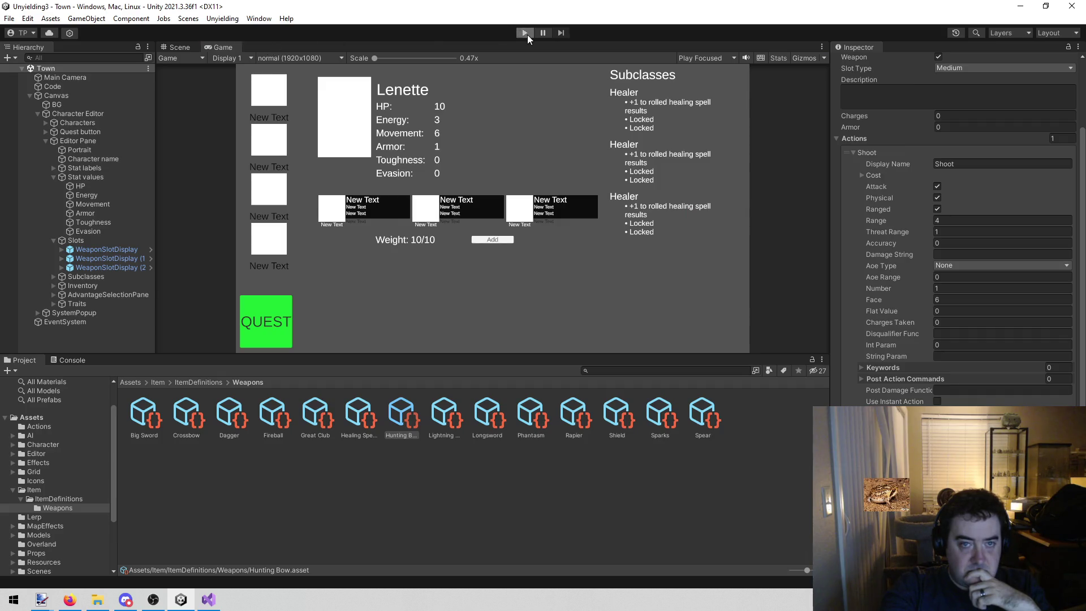
Step: Run the game again and show David's character sheet
left_click(524, 33)
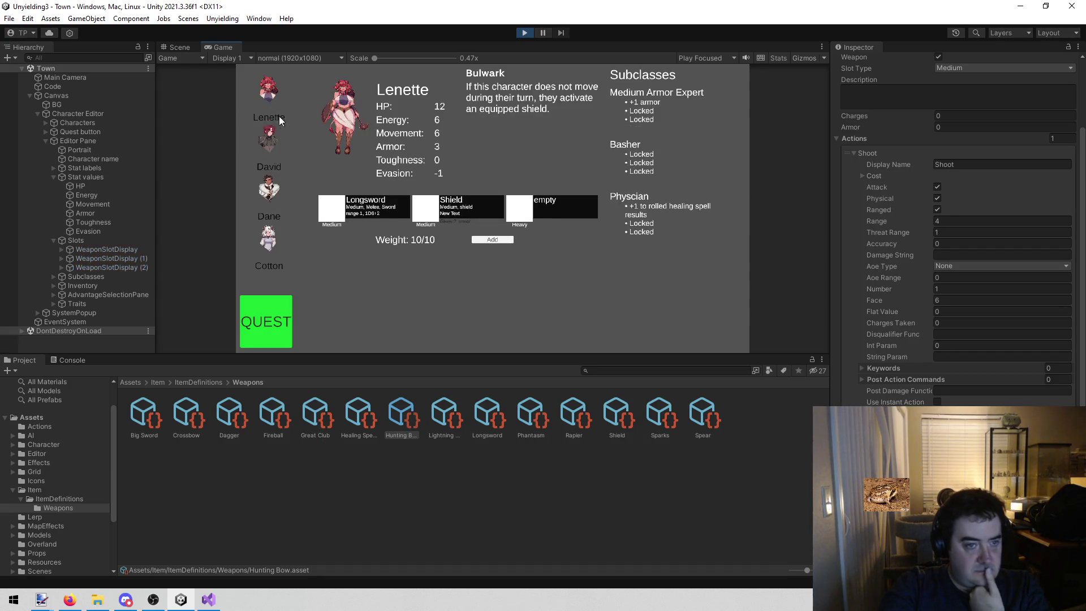
left_click(271, 142)
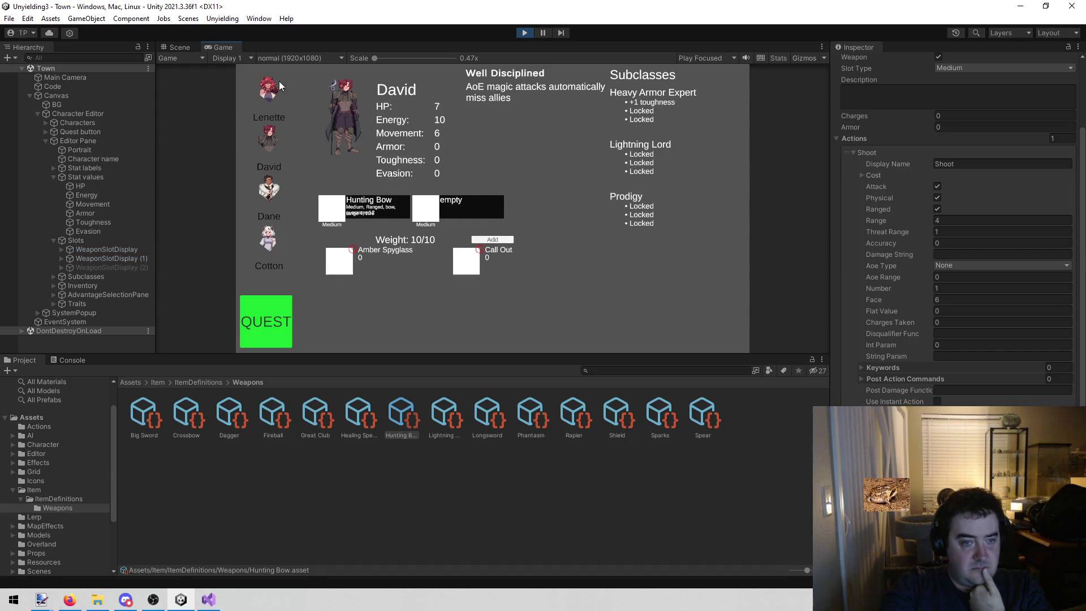
right_click(220, 49)
Step: Maximize the Game view, then switch over to the image editor
left_click(250, 83)
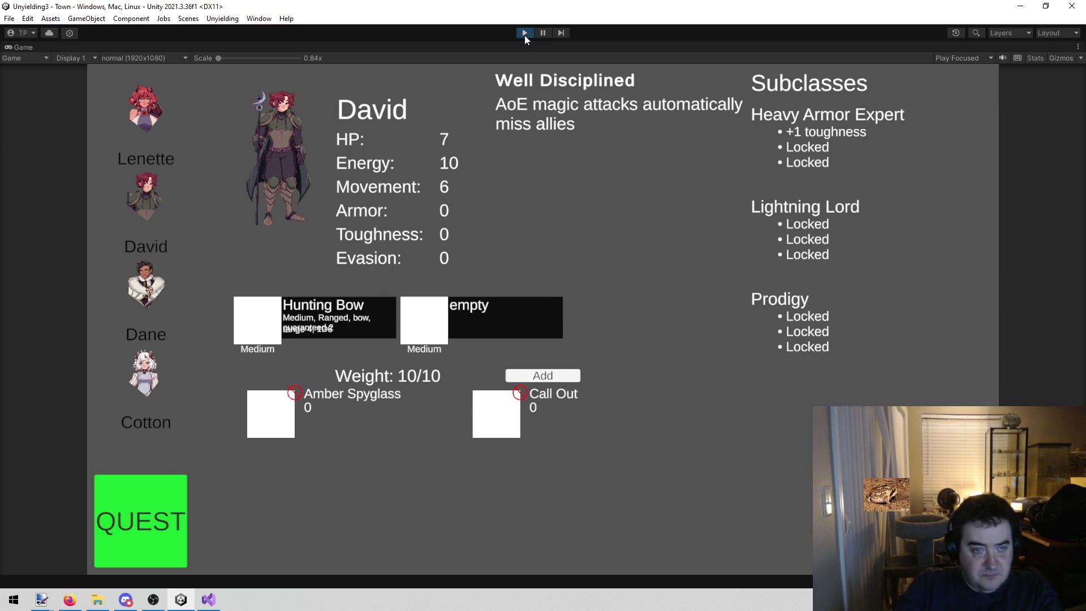
key("alt+Tab")
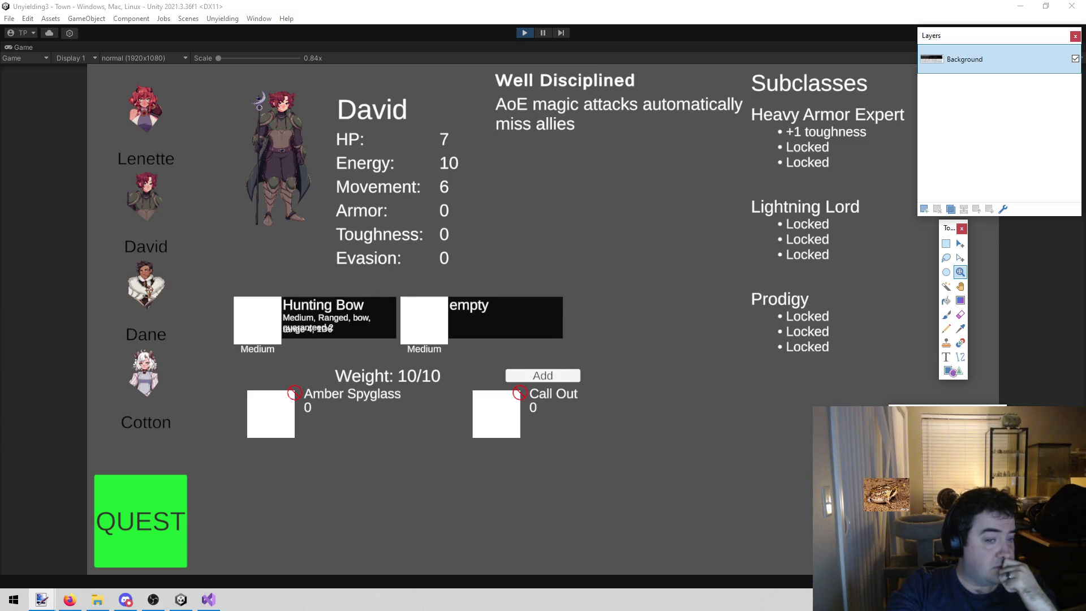
Step: Nudge and minimize the paint.net reference window, then restore Unity's Game view to normal size
left_click_drag(478, 221, 463, 224)
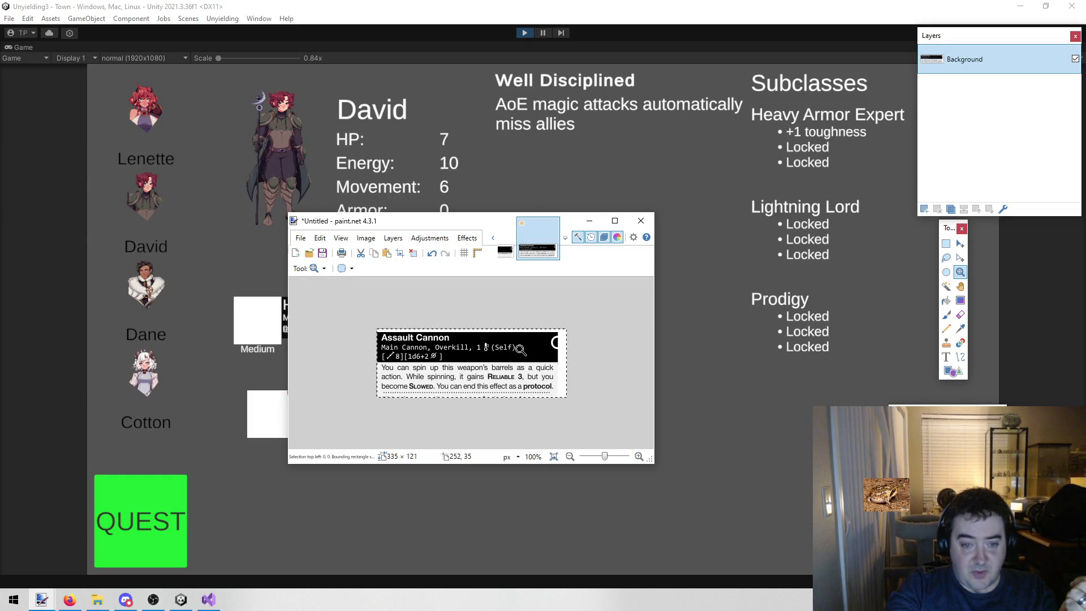
left_click(588, 221)
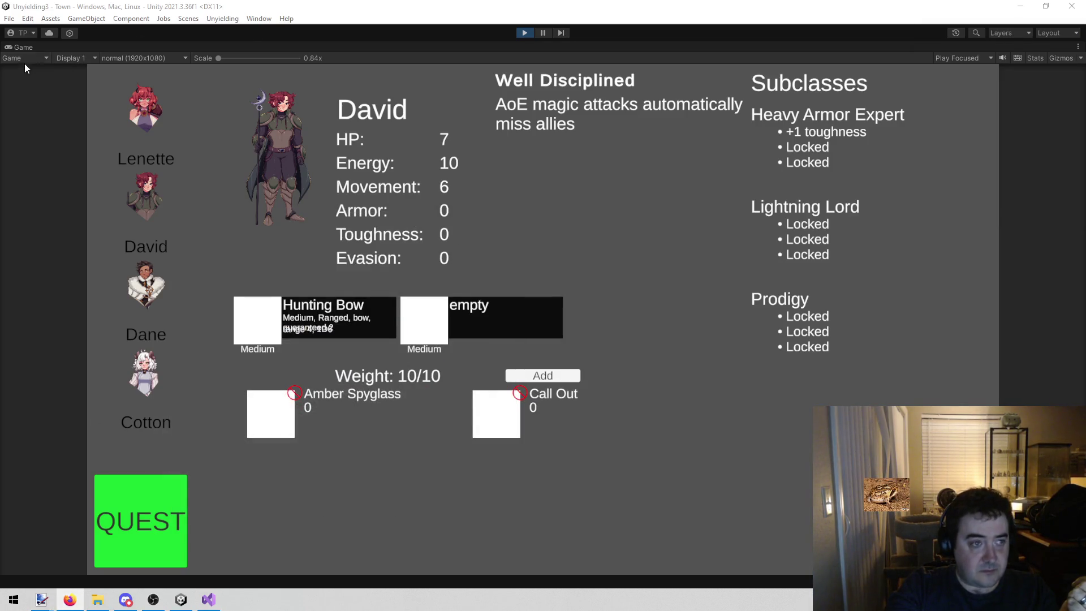
right_click(23, 46)
left_click(75, 80)
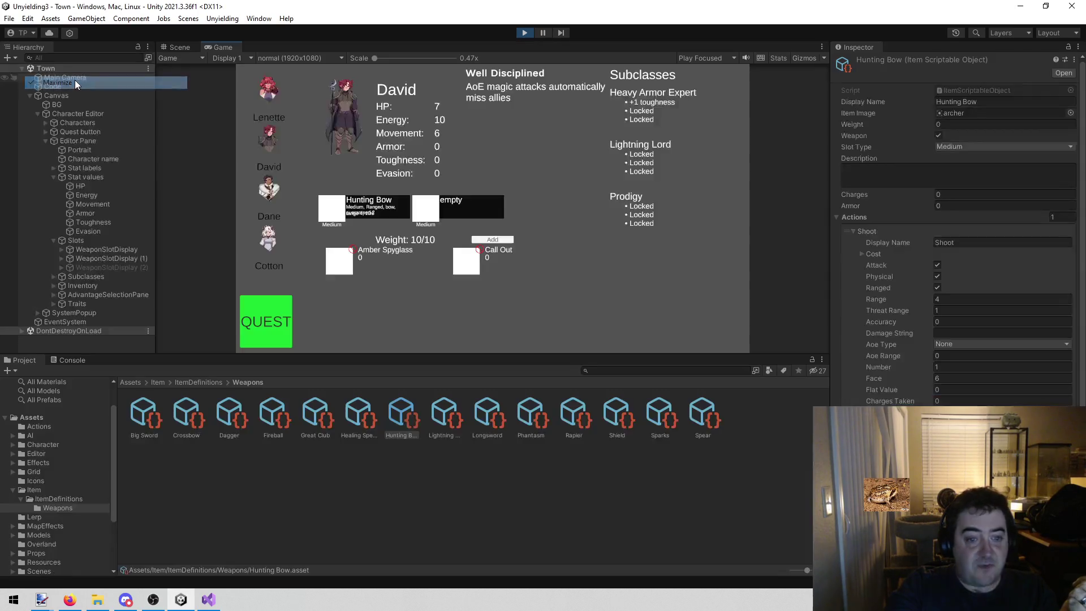
Step: In the Scene, expand the Canvas weapon slots and select the first slot's Keywords text
left_click(183, 49)
scroll(353, 228, "down", 5)
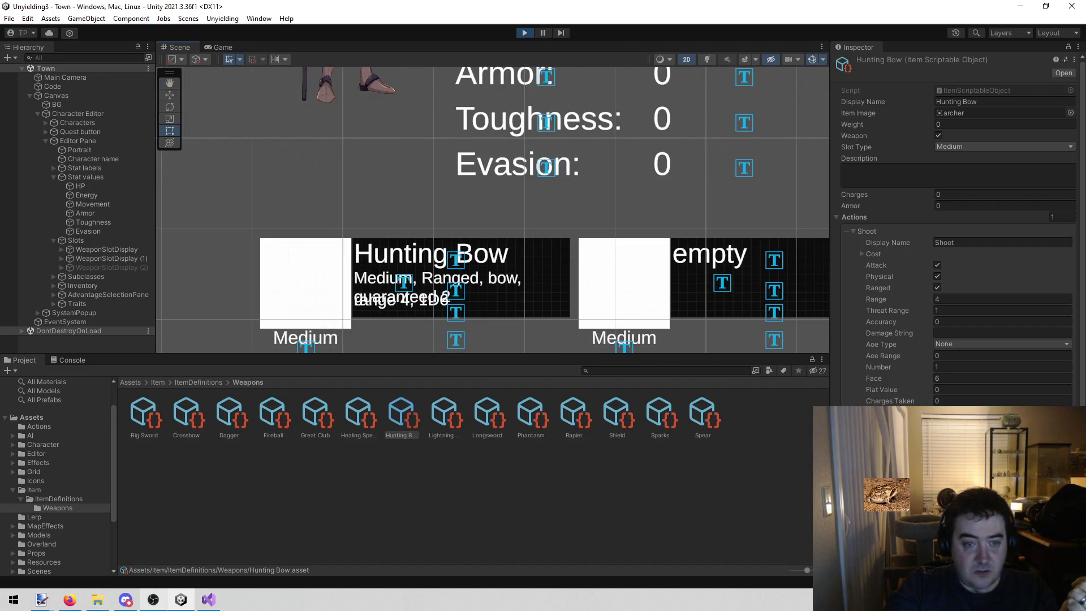
left_click(492, 283)
left_click(492, 283)
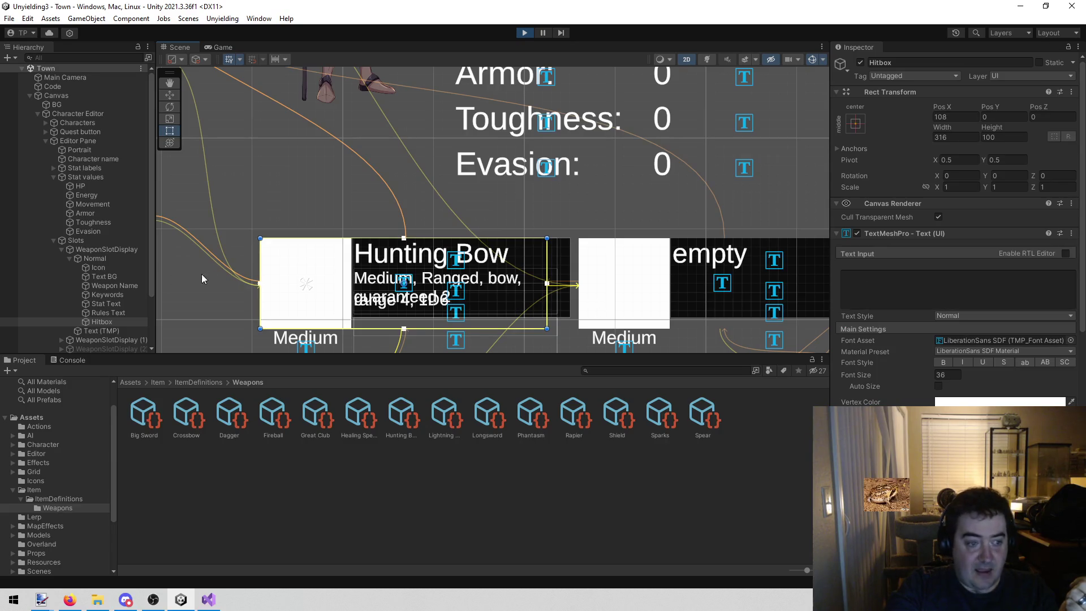
scroll(116, 289, "down", 2)
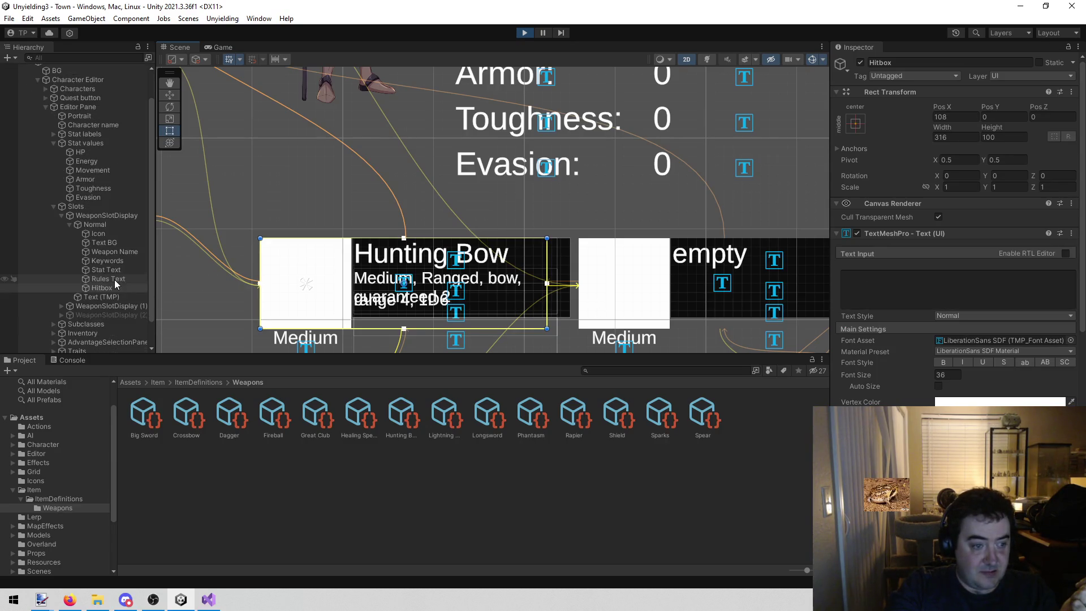
left_click(119, 305)
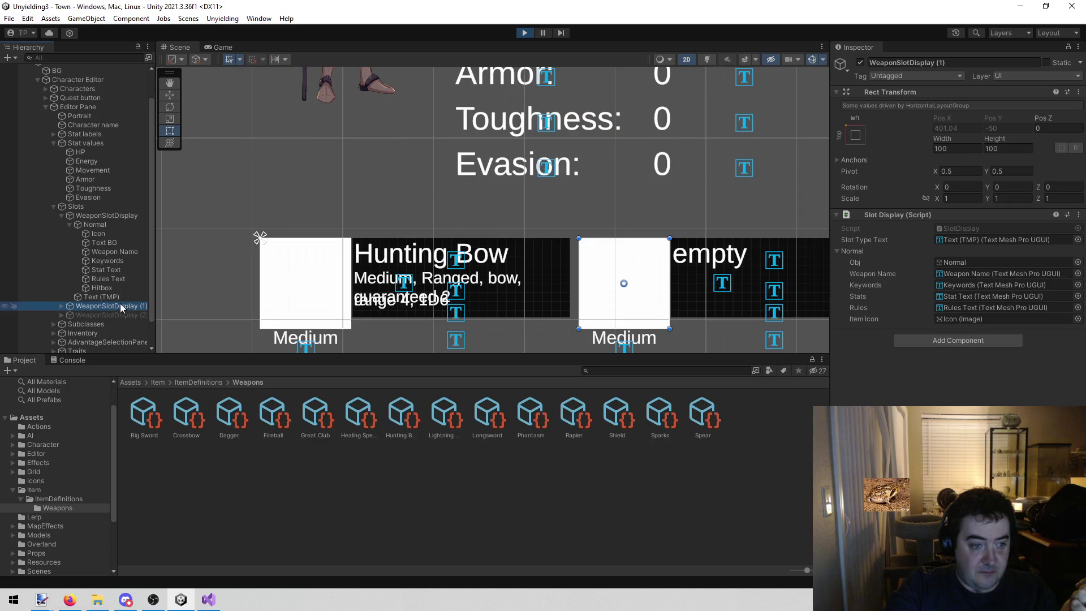
left_click(135, 271)
left_click(125, 261)
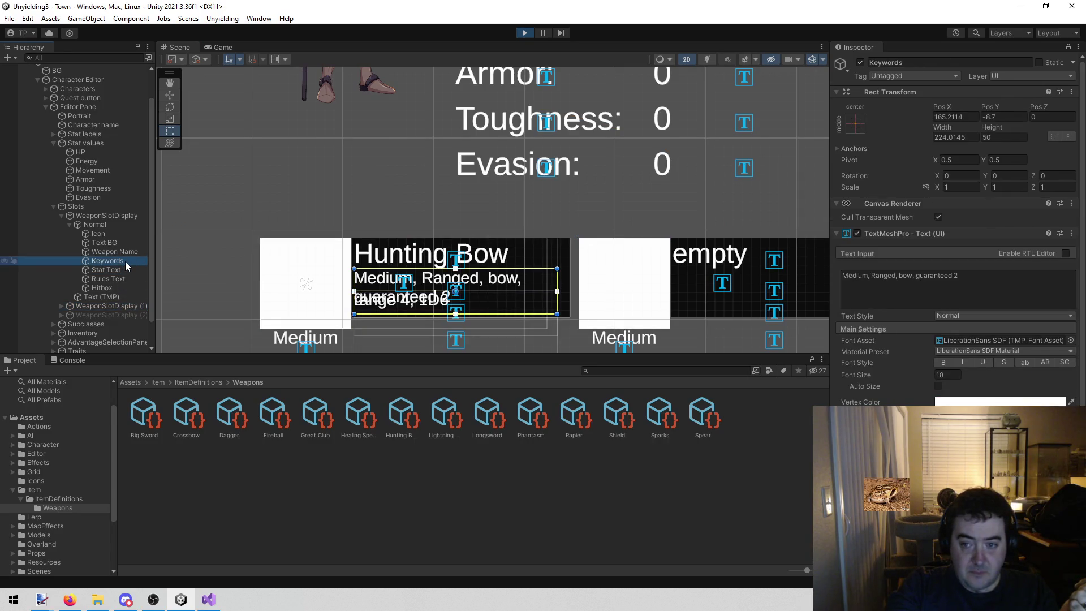
Step: Replace the Keywords text with a long row of A's, trimmed by one letter to fit
left_click(978, 285)
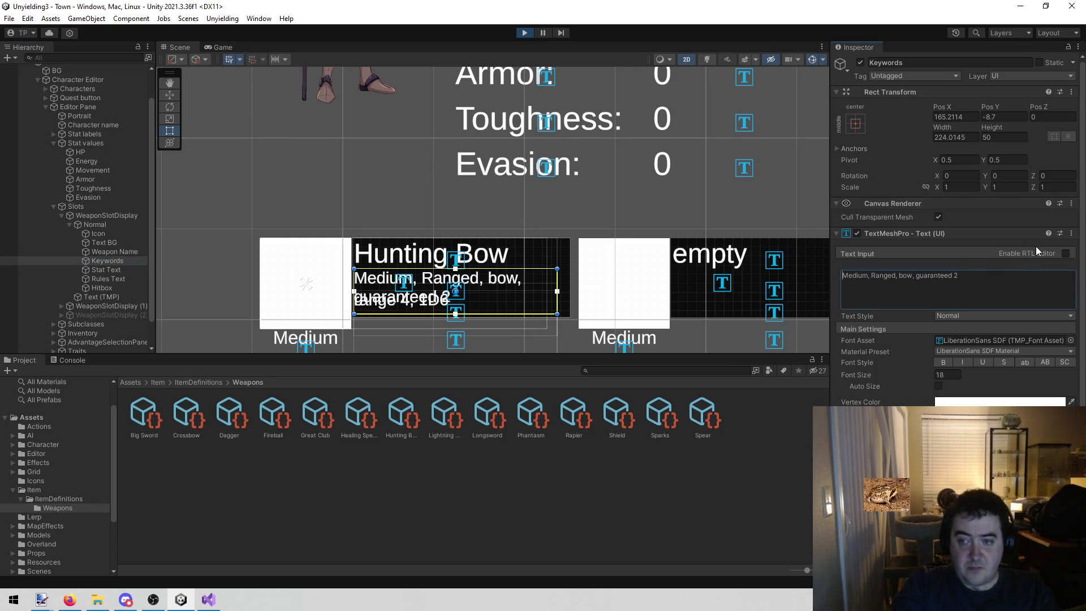
key("ctrl+a")
key("BackSpace")
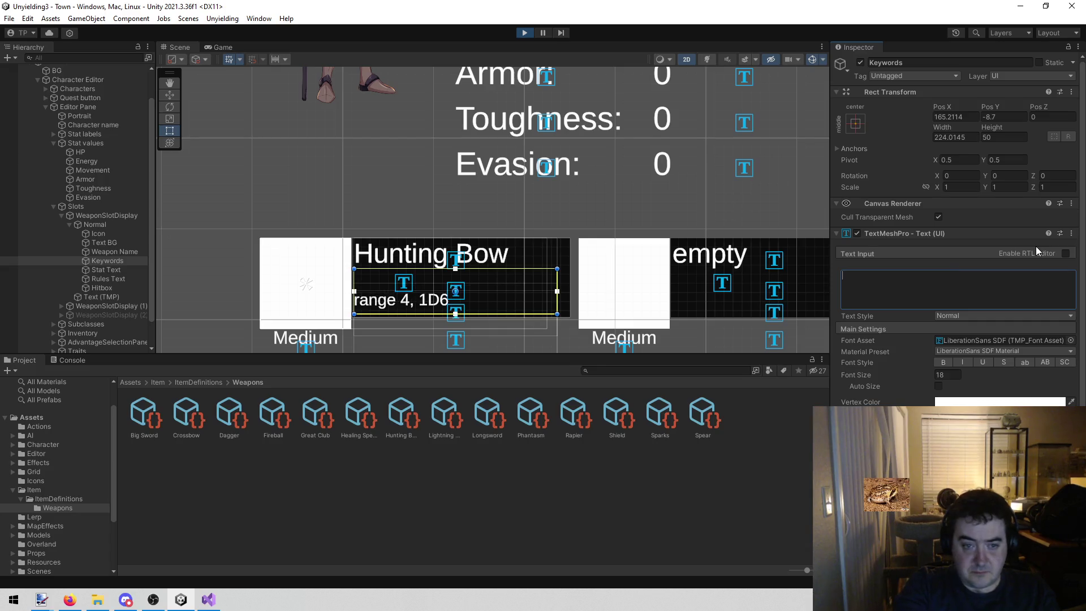
type("AAA")
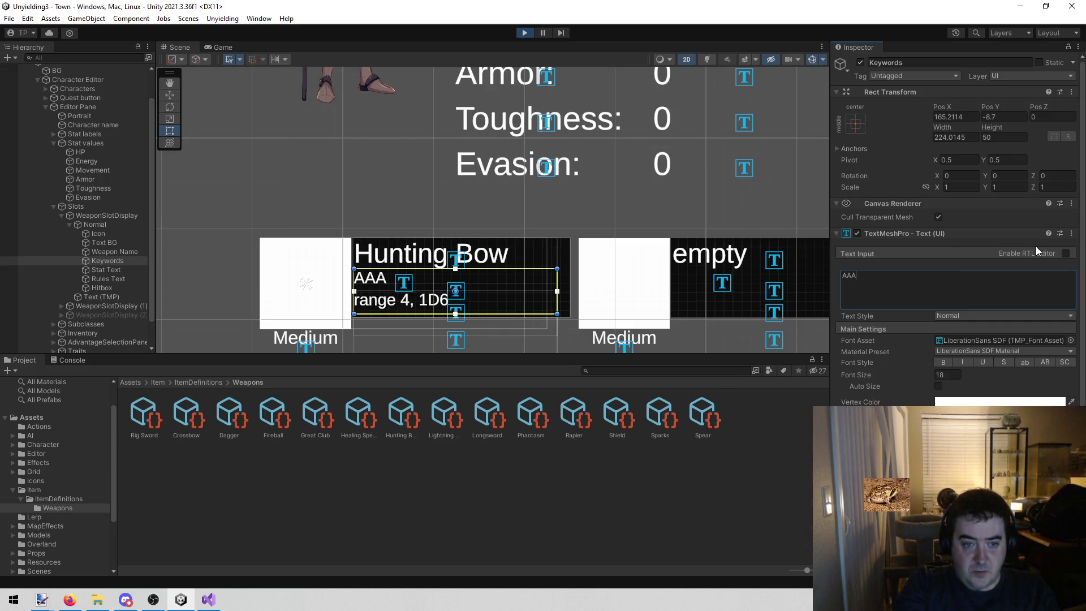
type("AAAAAAAAA")
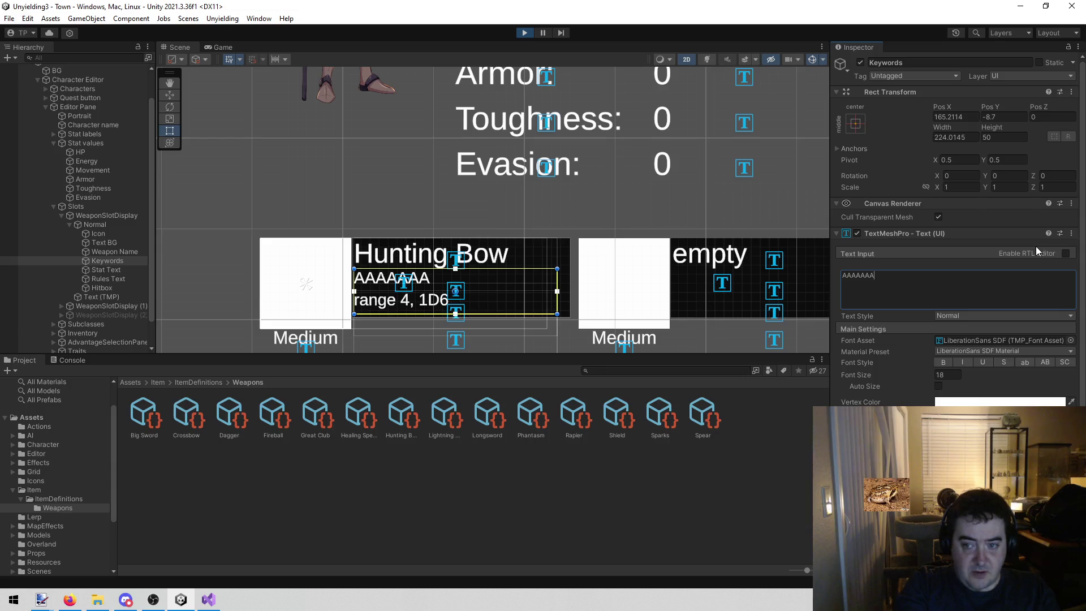
type("AAA")
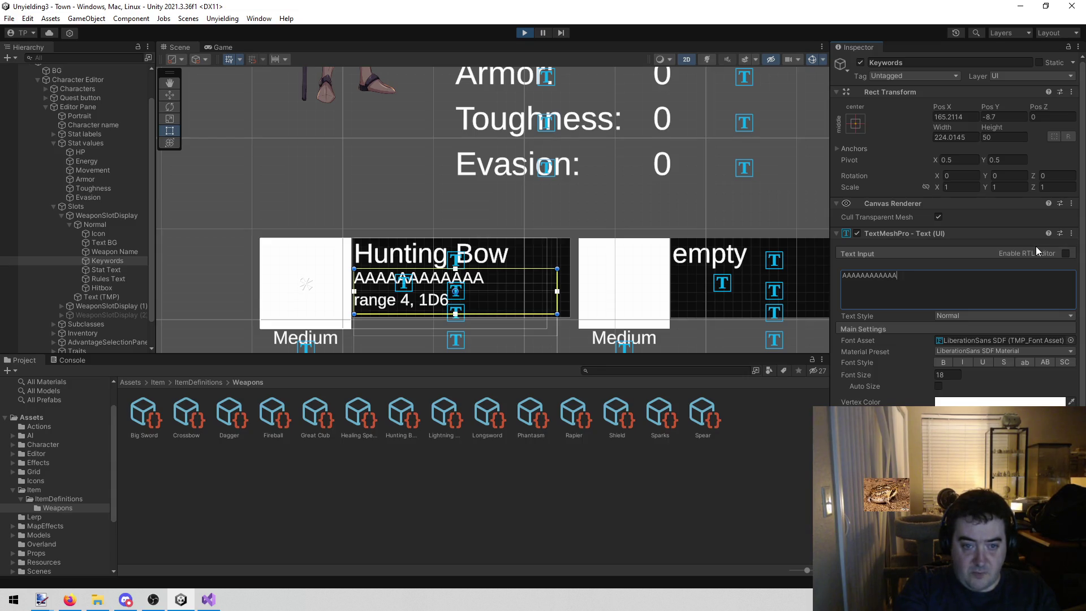
type("AAAA")
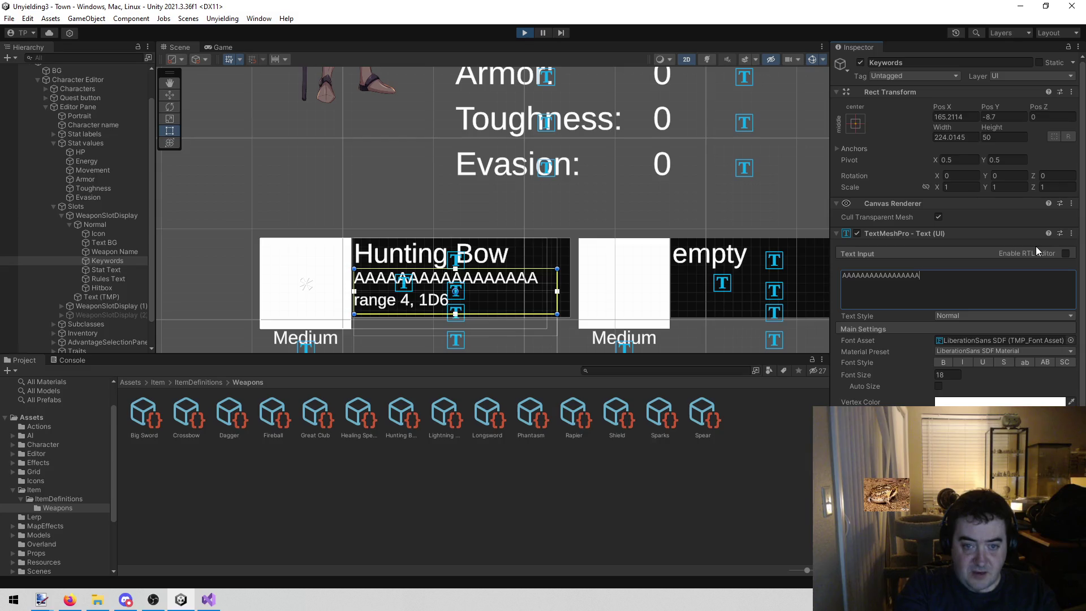
key("BackSpace")
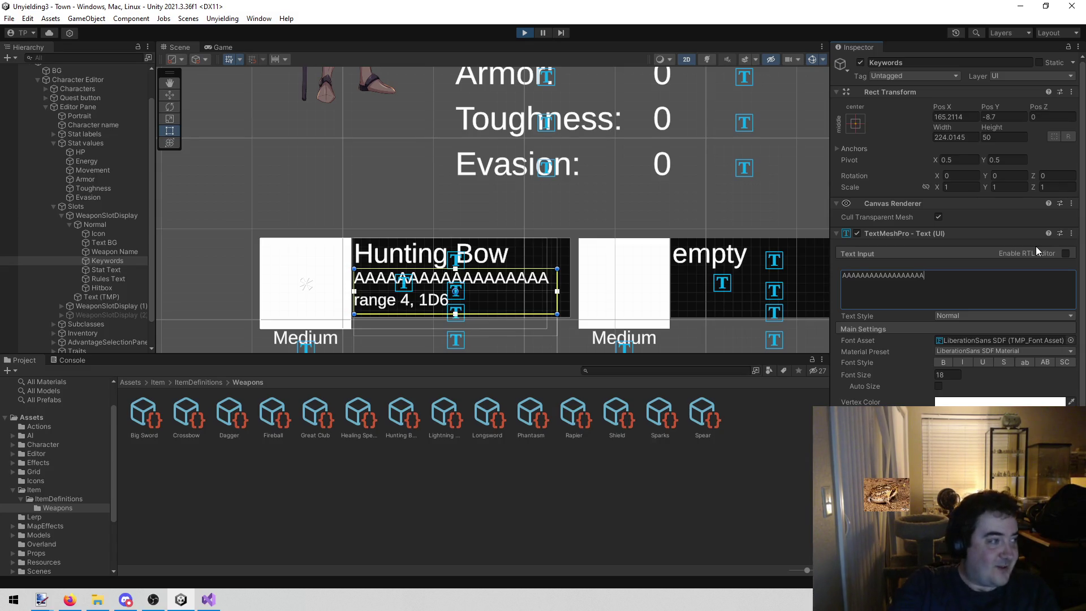
key("alt+Tab")
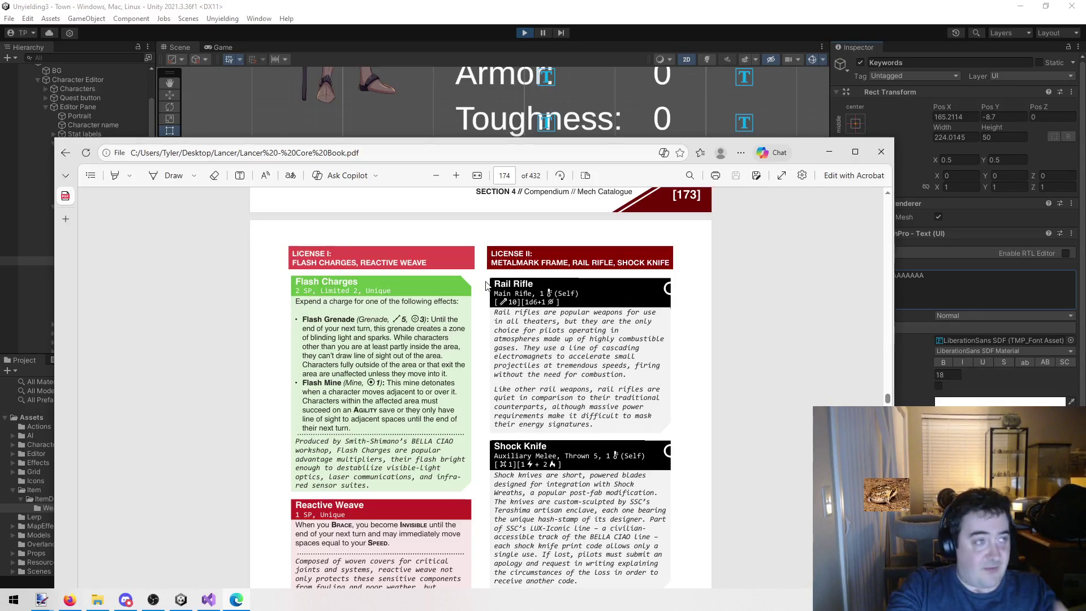
scroll(493, 305, "down", 3)
scroll(494, 305, "up", 3)
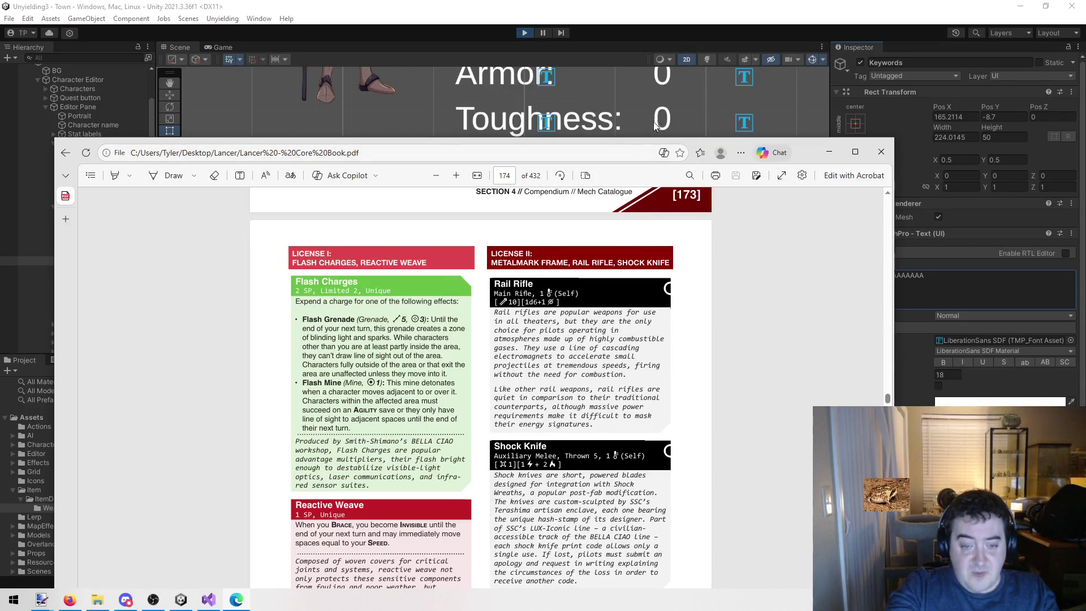
left_click(829, 152)
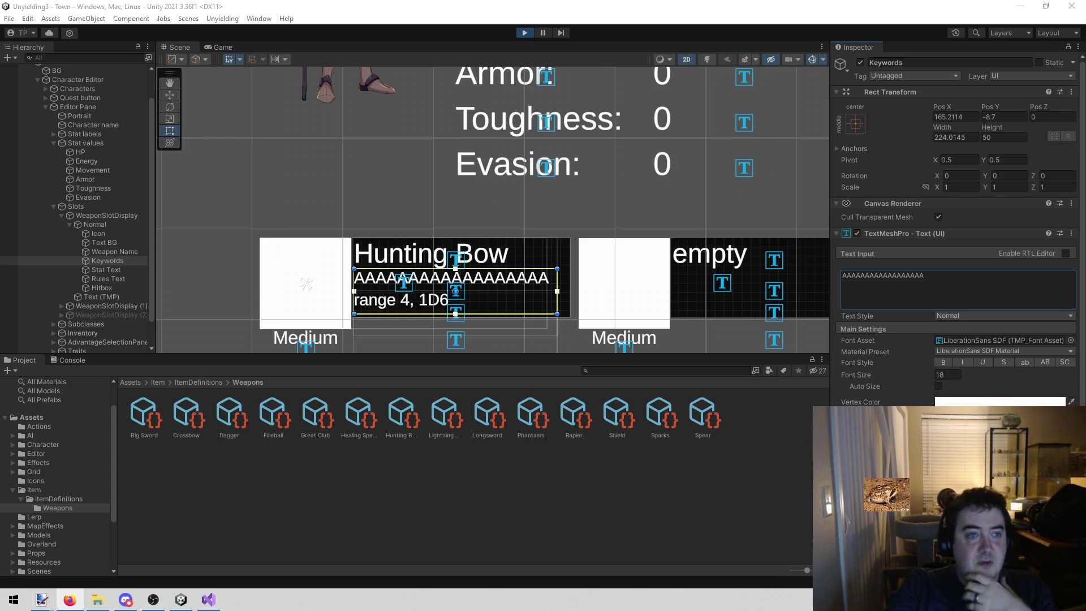
left_click(213, 47)
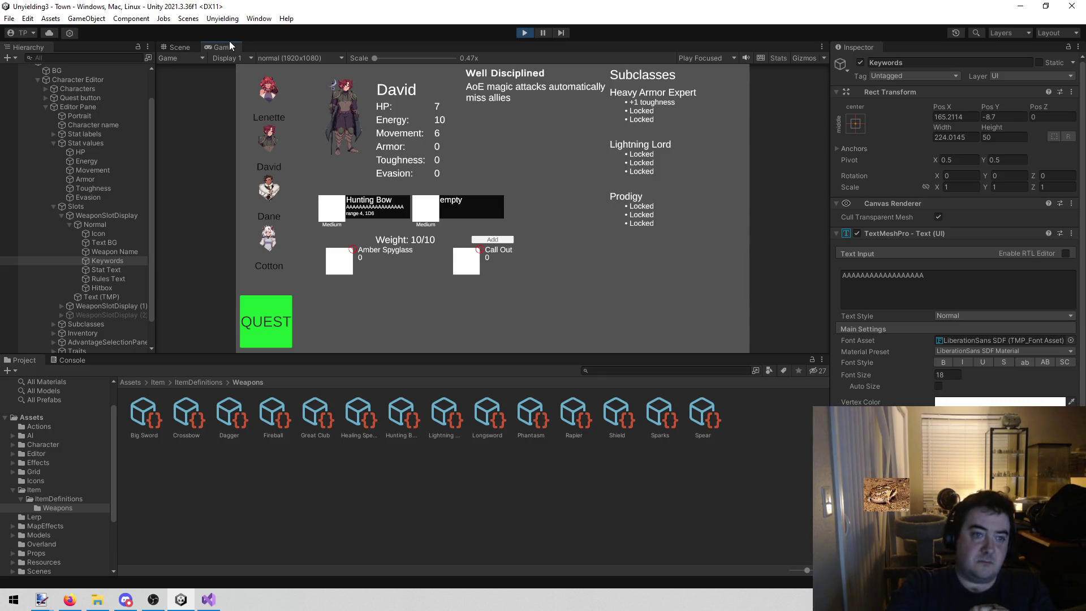
Step: Cycle through Lenette, Cotton, David and Dane's sheets to check stats, weapons and subclasses
left_click(280, 87)
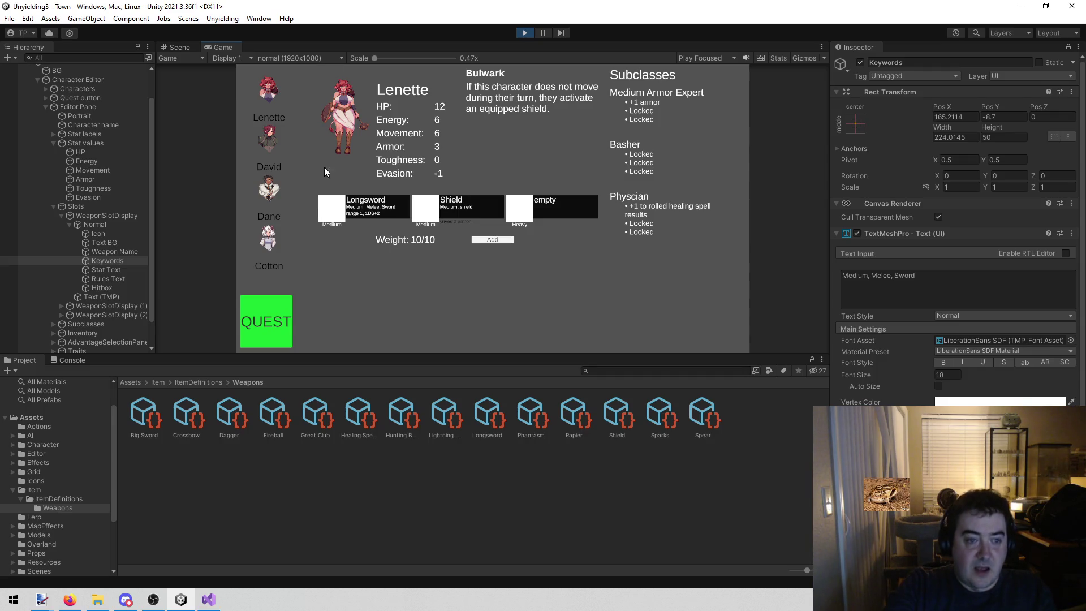
left_click(272, 244)
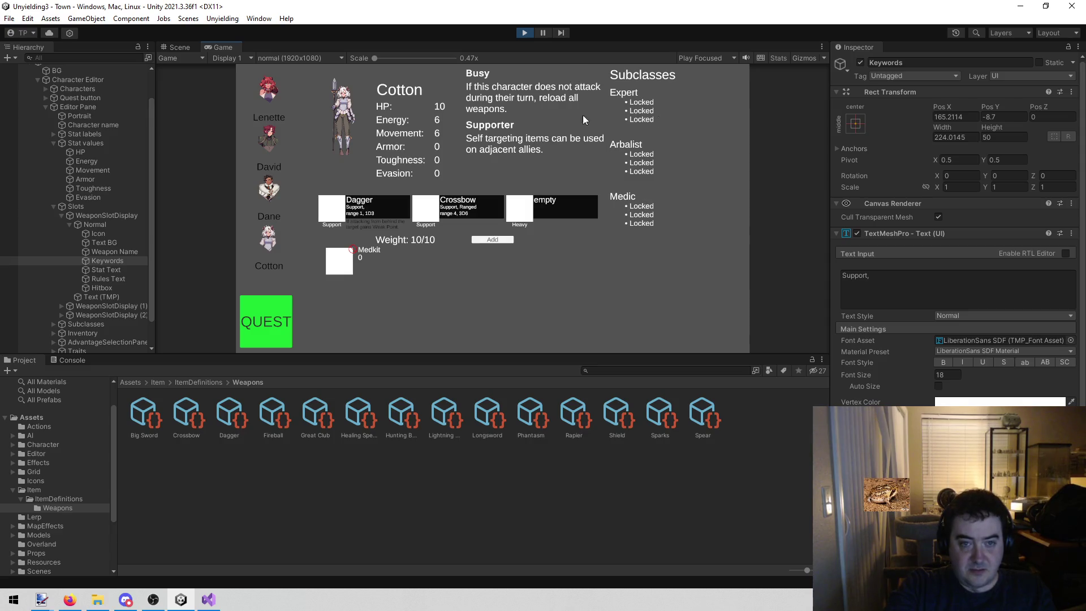
key("Up")
key("Up")
key("Up")
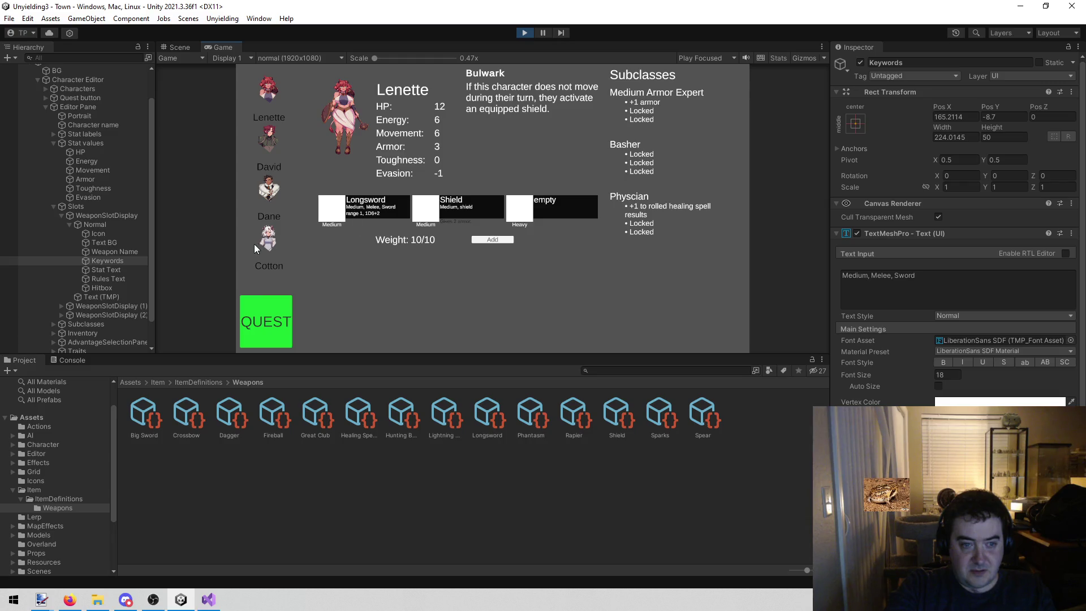
left_click(258, 247)
left_click(269, 189)
left_click(268, 90)
left_click(271, 154)
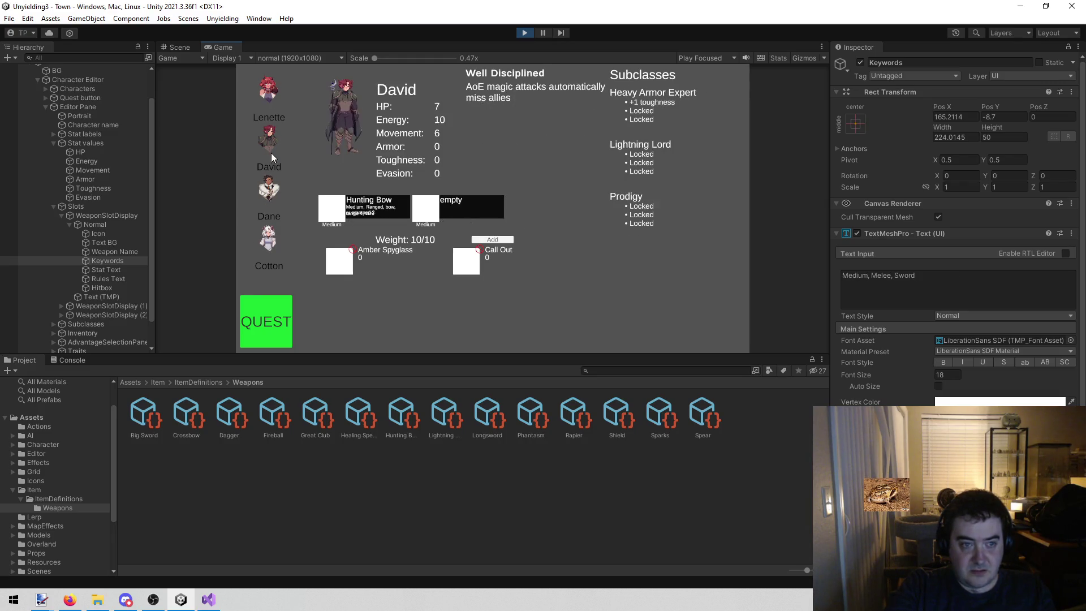
left_click(267, 243)
left_click(270, 190)
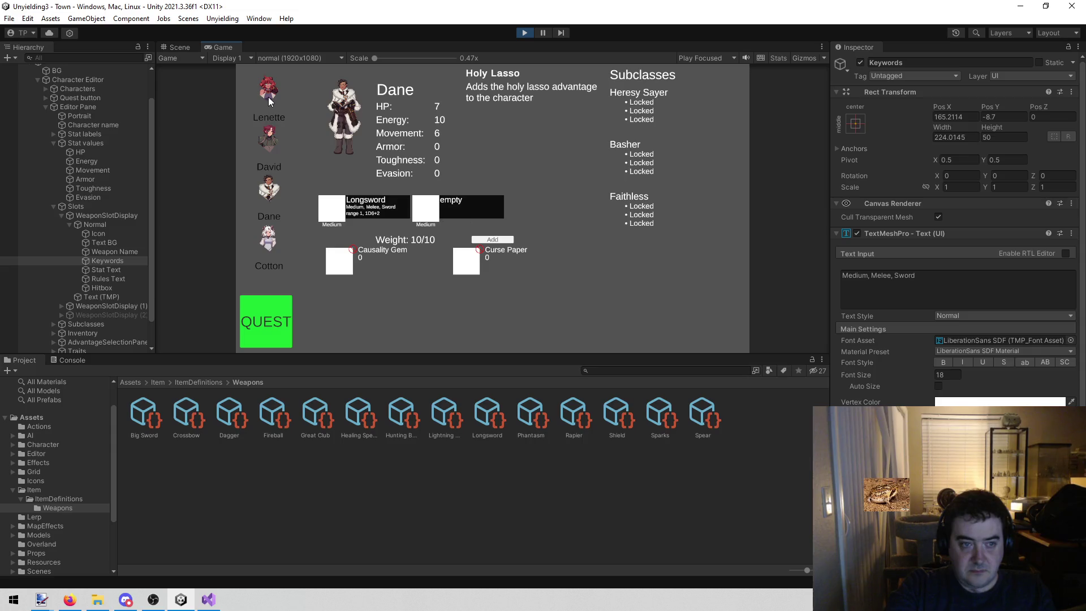
left_click(268, 95)
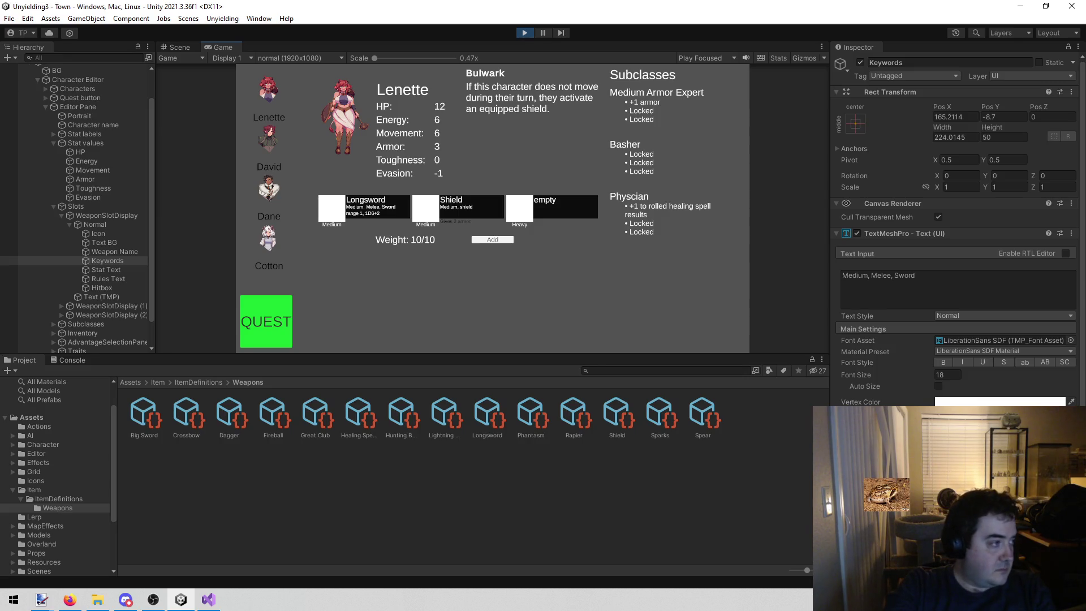
key("alt+Tab")
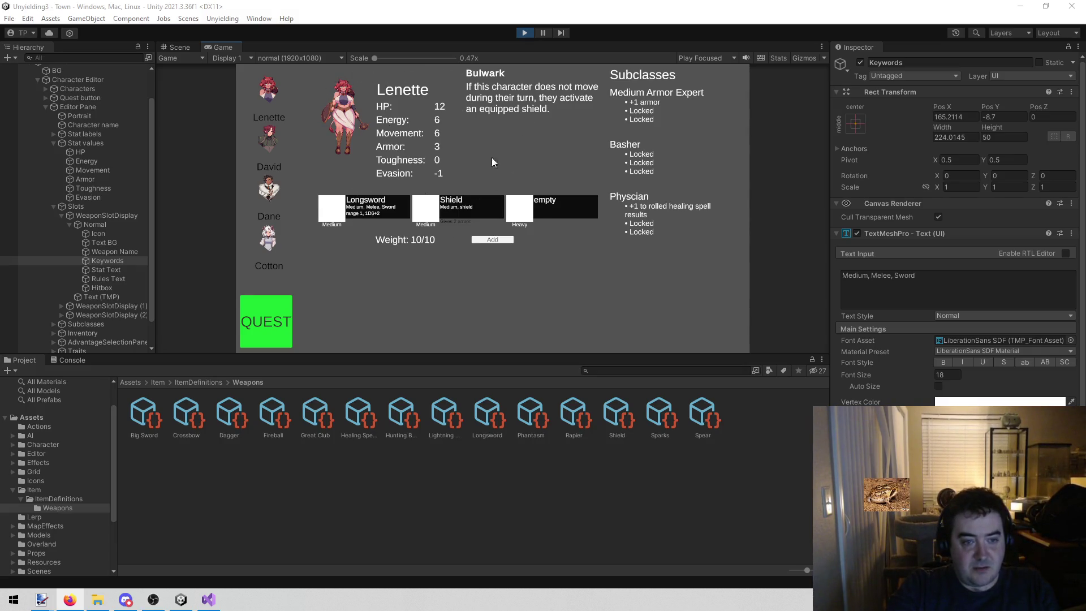
left_click(270, 140)
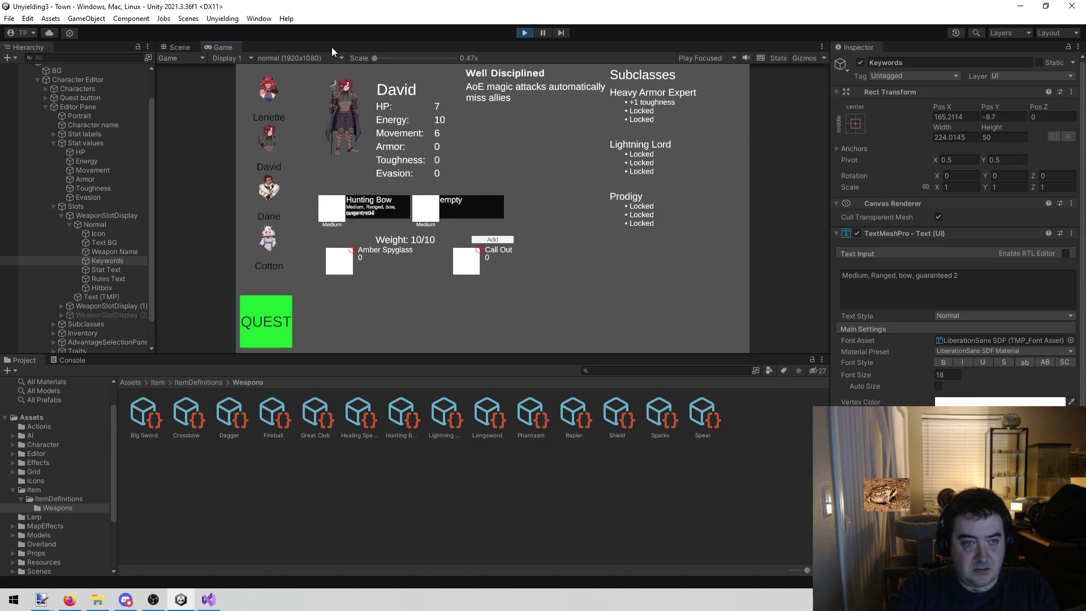
Step: Maximize and restore the Game view, show Lenette's sheet, then return to the Scene
right_click(234, 49)
left_click(280, 84)
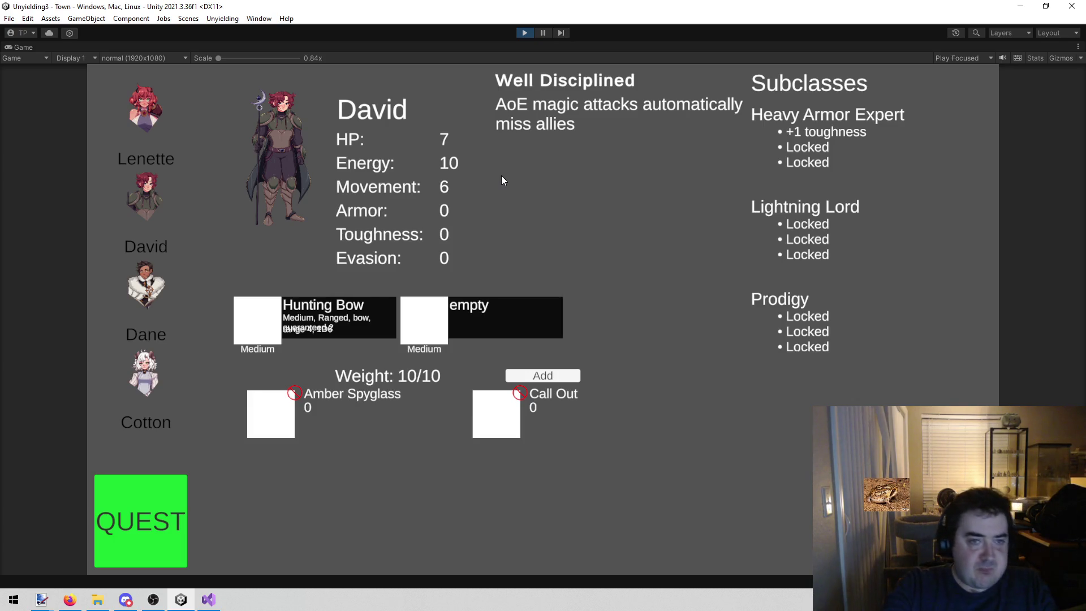
right_click(32, 45)
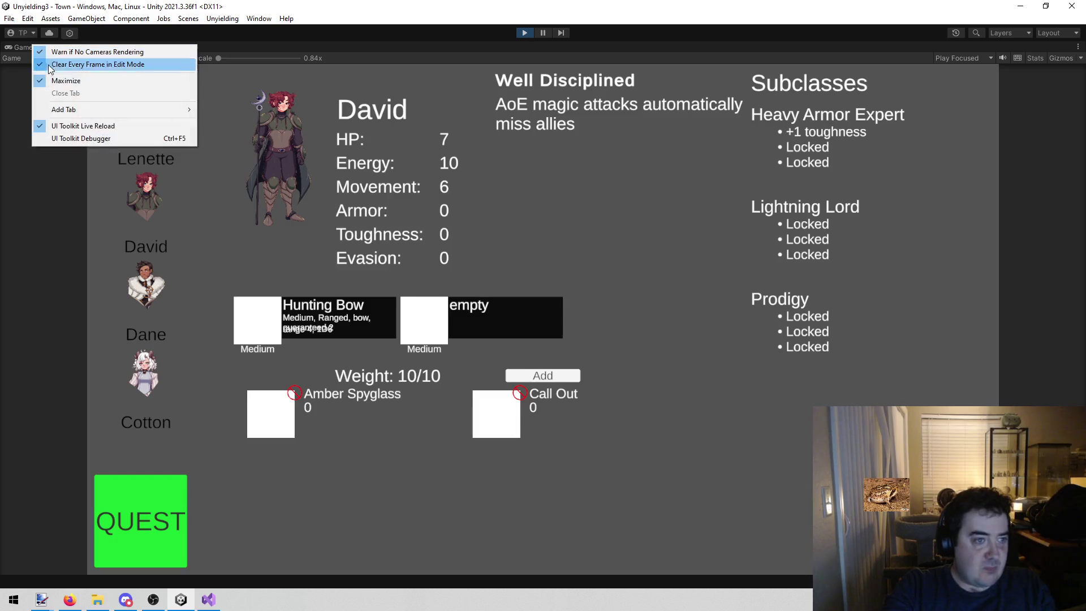
left_click(54, 80)
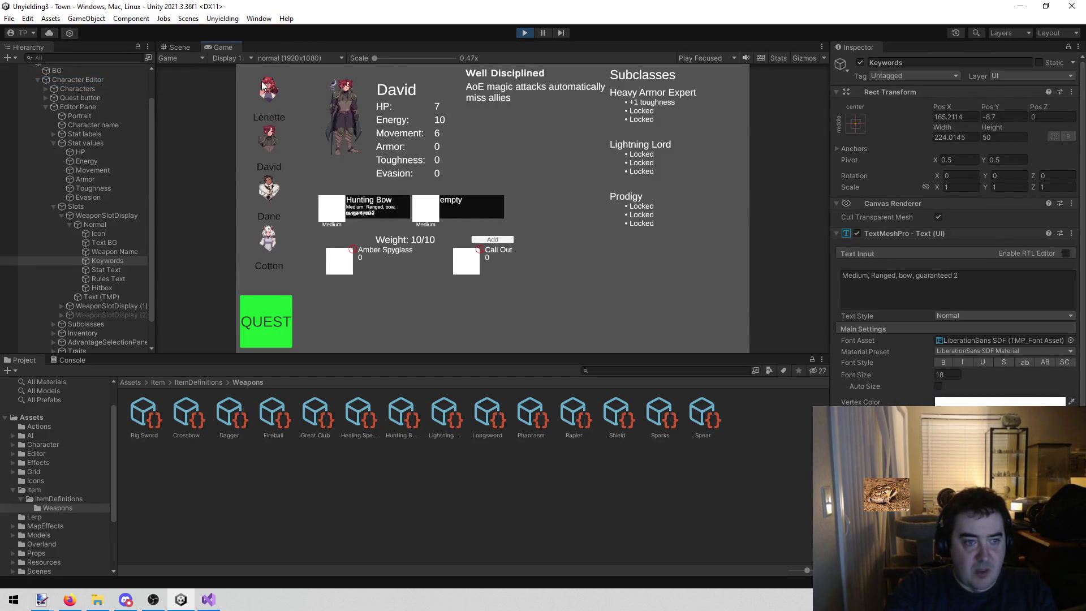
left_click(269, 97)
left_click(163, 49)
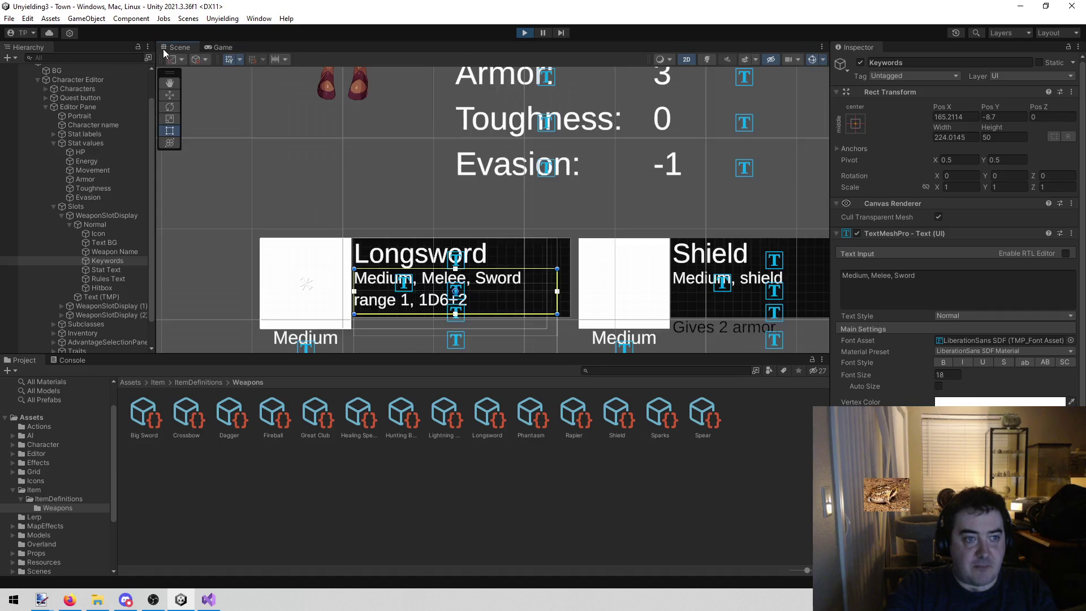
Step: Bring the Subclasses panel into view in the Scene and select it
scroll(509, 181, "down", 2)
scroll(509, 195, "down", 2)
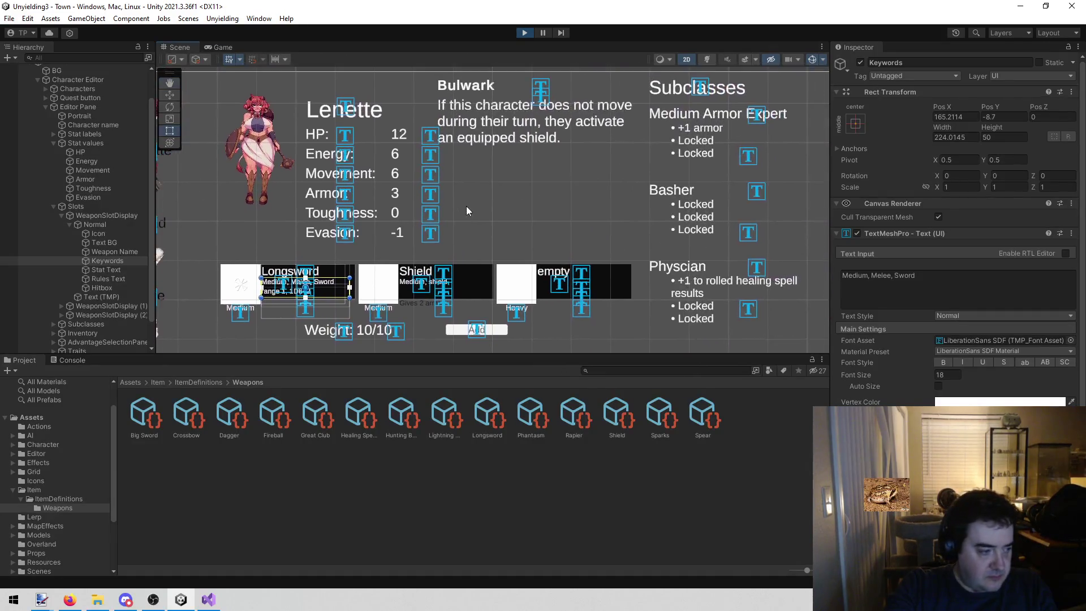
left_click_drag(467, 206, 371, 210)
scroll(510, 192, "up", 2)
left_click_drag(521, 183, 502, 216)
scroll(485, 247, "up", 2)
left_click(478, 198)
Step: Drag the Subclasses panel down beneath the weapon slots to Pos Y -256
scroll(426, 149, "down", 2)
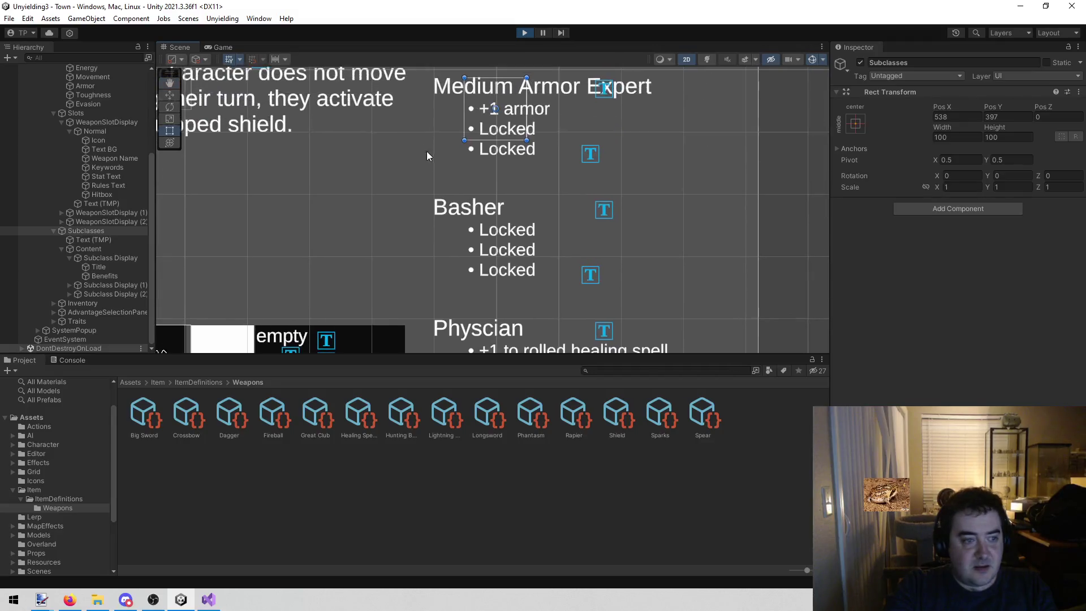
scroll(396, 206, "up", 1)
left_click_drag(516, 242, 524, 242)
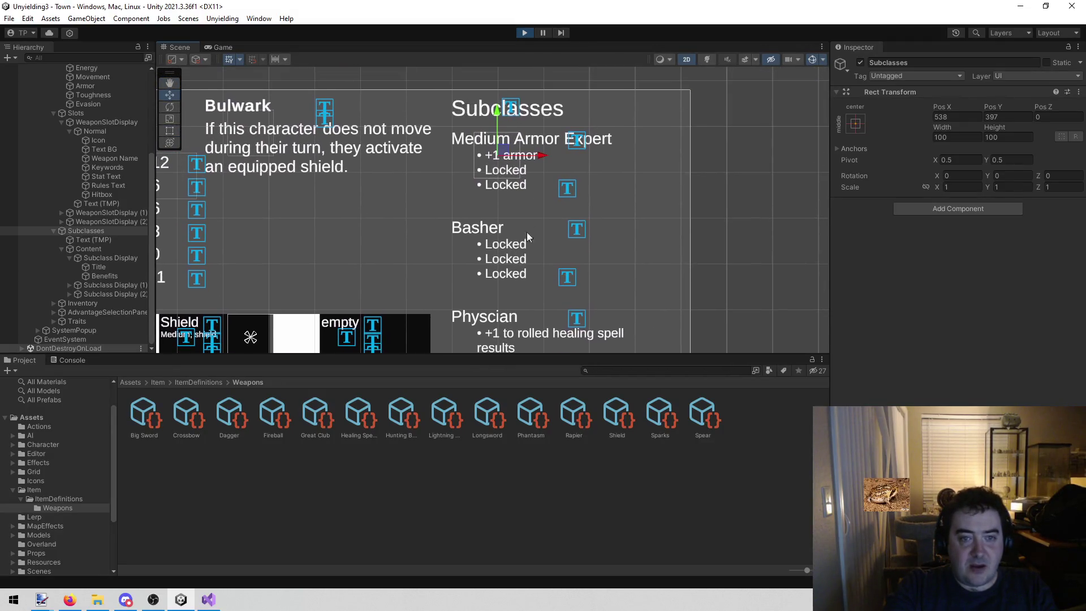
mouse_move(496, 107)
left_mouse_down()
mouse_move(481, 278)
mouse_move(491, 380)
left_mouse_up()
left_click_drag(536, 243, 568, 131)
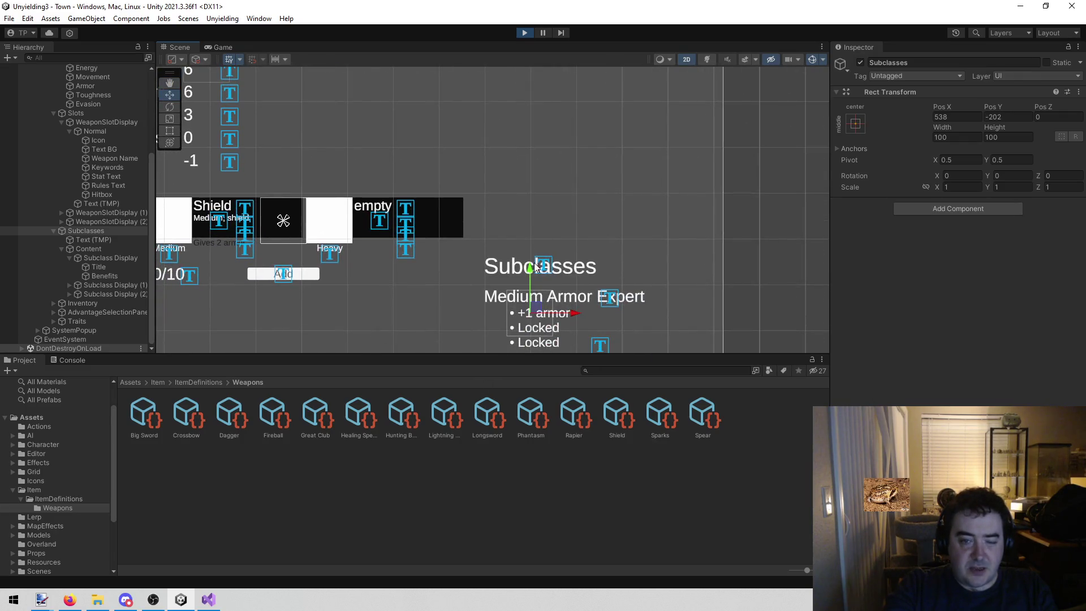
left_click_drag(529, 265, 524, 292)
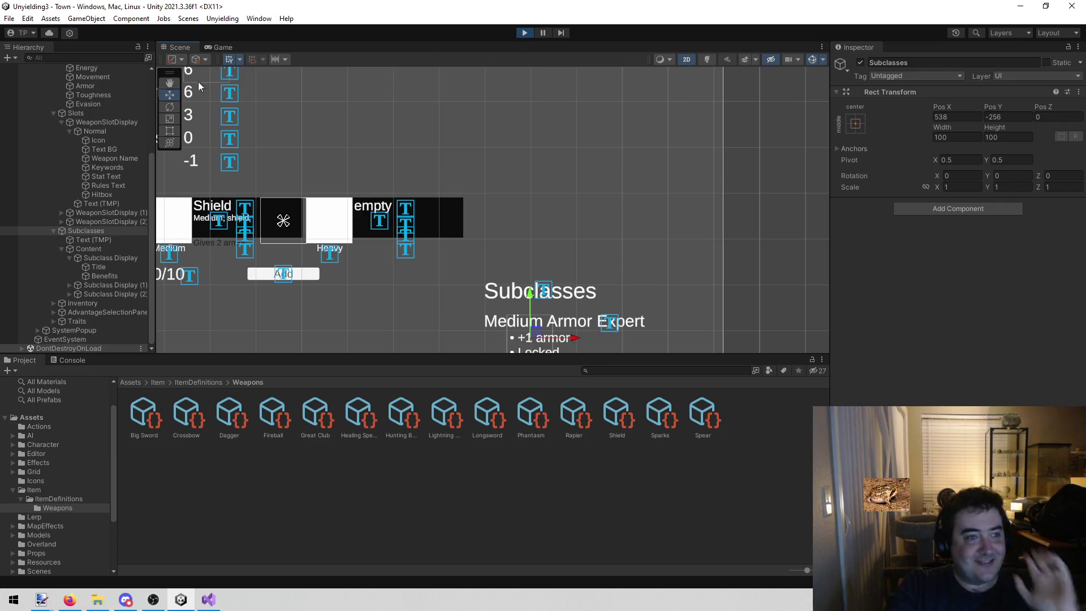
Step: Check the lowered Subclasses panel in the Game view, then return to the Scene's weapon slots
left_click(226, 47)
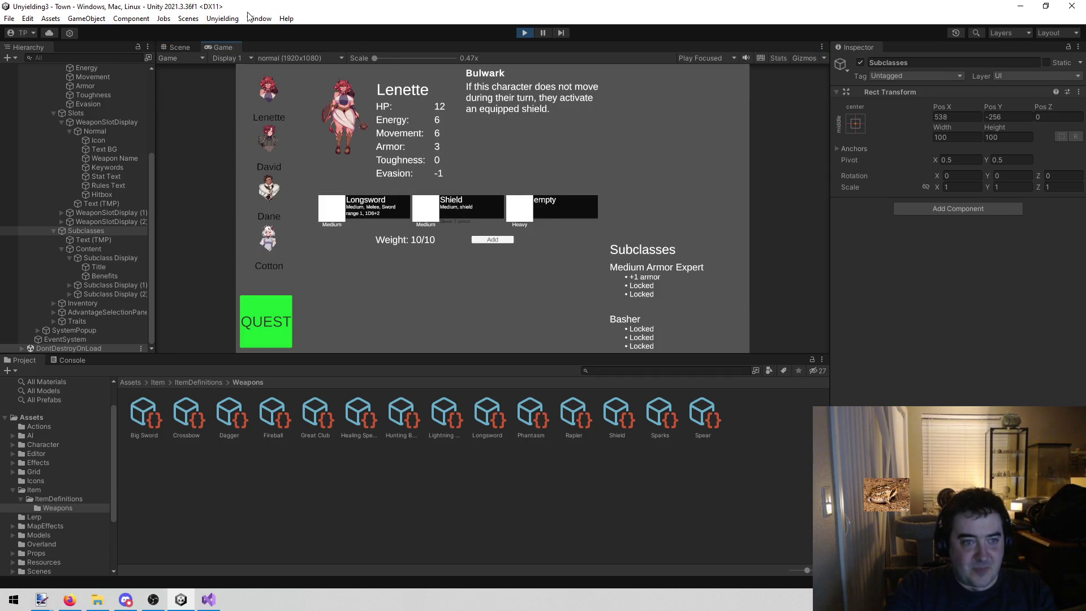
left_click(188, 47)
mouse_move(461, 198)
left_mouse_down()
mouse_move(602, 192)
mouse_move(530, 207)
left_mouse_up()
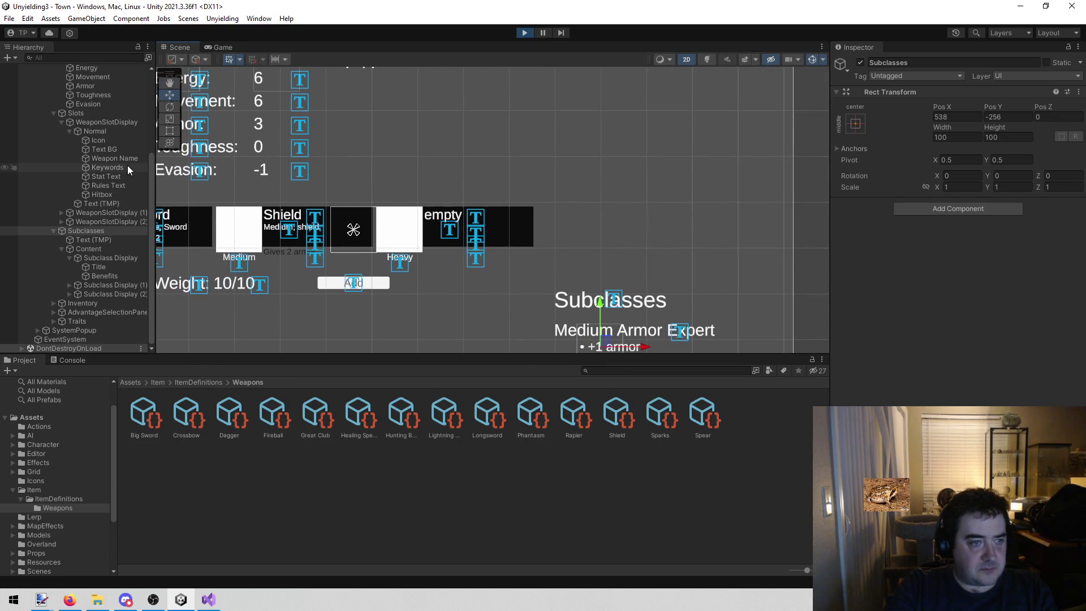
Step: Set the Slots Horizontal Layout Group spacing to 380.24 and preview the spread-out slots in Game view
left_click(77, 112)
left_click(937, 230)
type("380.24")
mouse_move(707, 122)
left_mouse_down()
mouse_move(444, 189)
mouse_move(828, 111)
left_mouse_up()
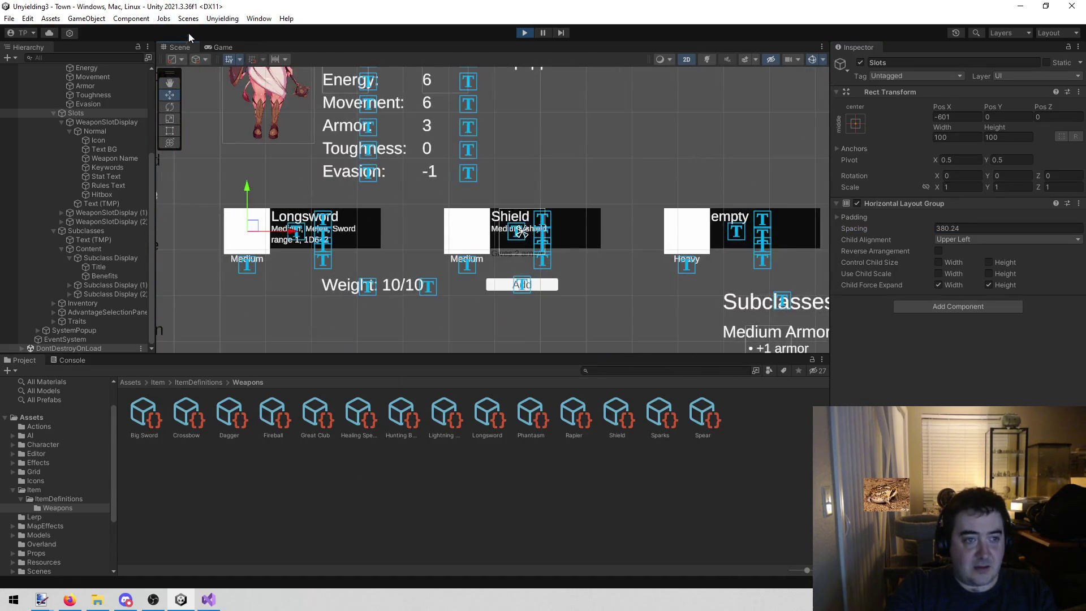
left_click(223, 49)
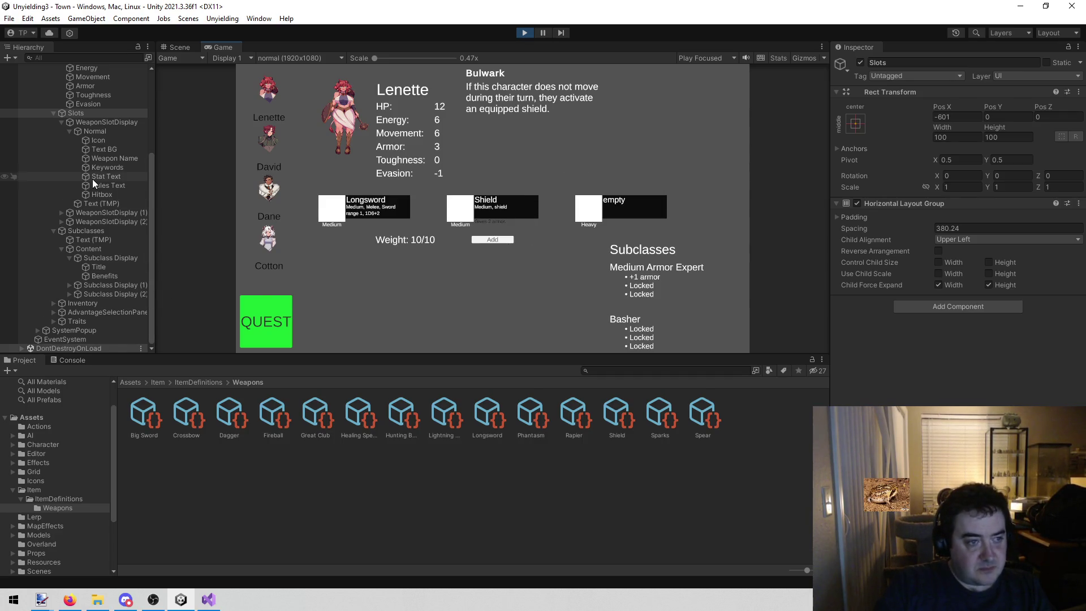
Step: Collapse the Stat values group in the Hierarchy
scroll(93, 179, "up", 3)
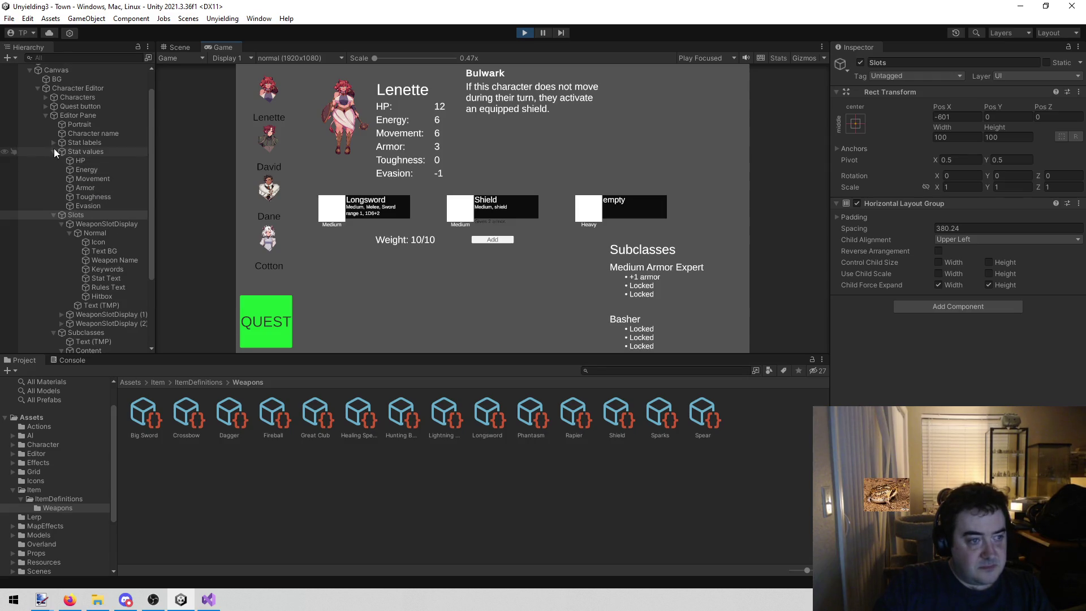
left_click(54, 151)
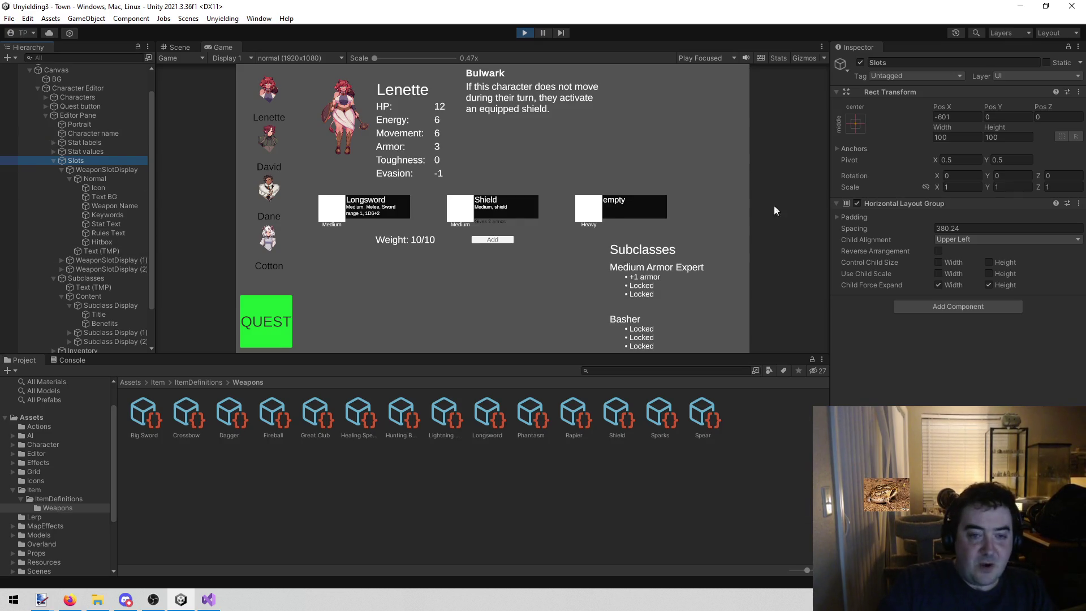
left_click(177, 45)
scroll(490, 178, "up", 2)
scroll(492, 174, "down", 3)
scroll(487, 175, "up", 2)
mouse_move(486, 175)
left_mouse_down()
mouse_move(519, 182)
mouse_move(522, 172)
left_mouse_up()
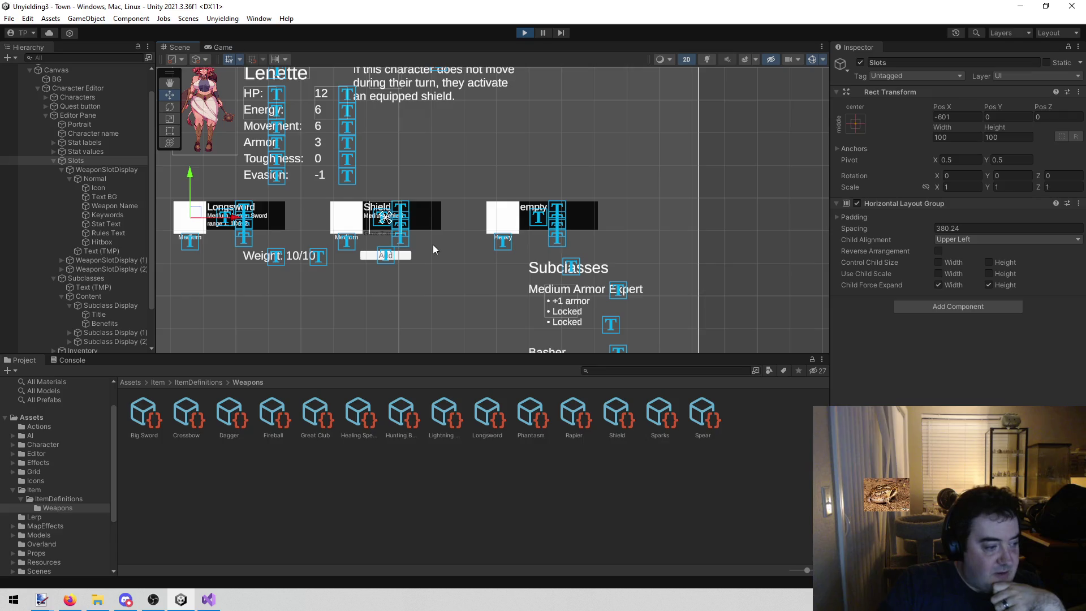
left_click_drag(523, 183, 506, 221)
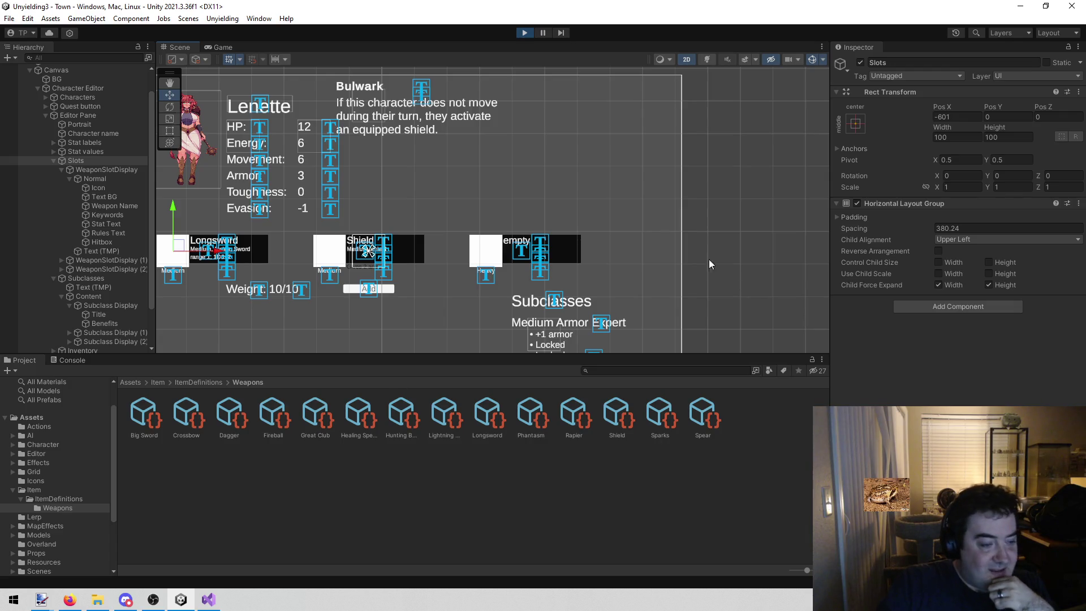
left_click(214, 48)
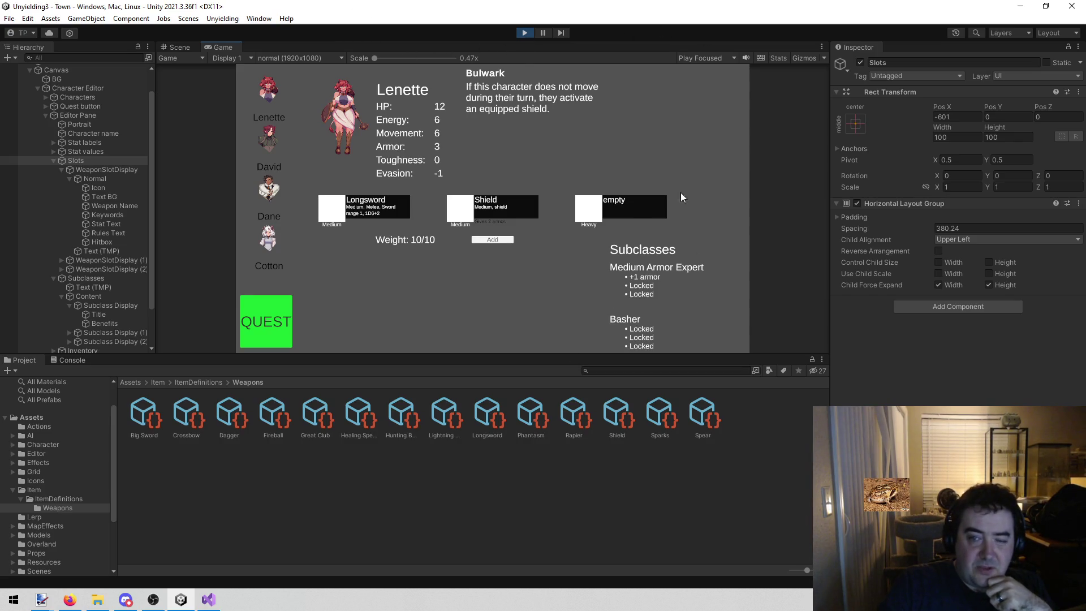
left_click(526, 32)
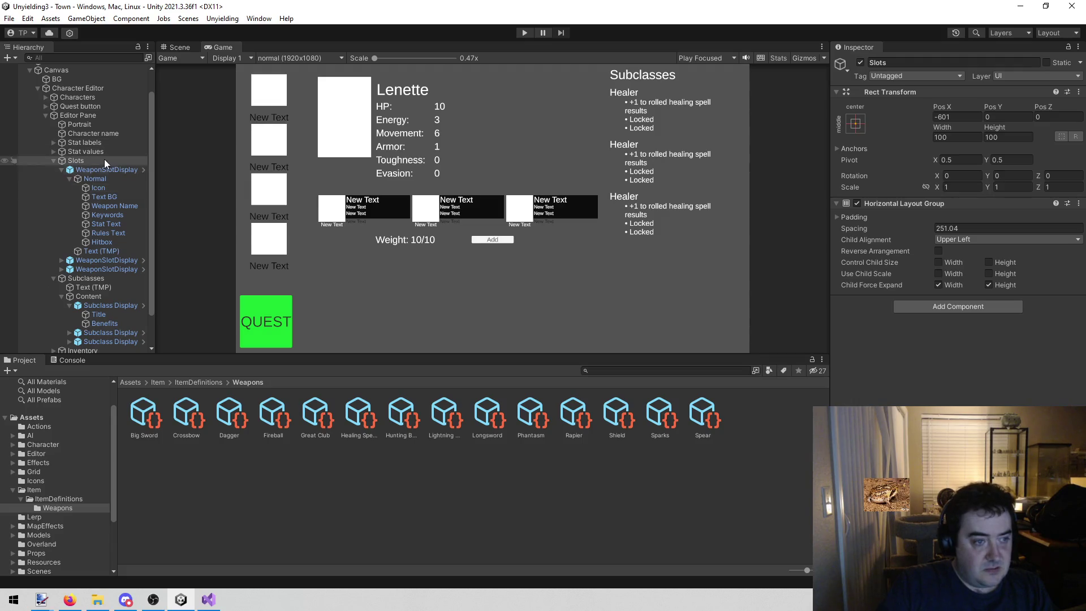
Step: Collapse the Slots and Subclasses groups in the Hierarchy and select Subclasses
left_click(52, 160)
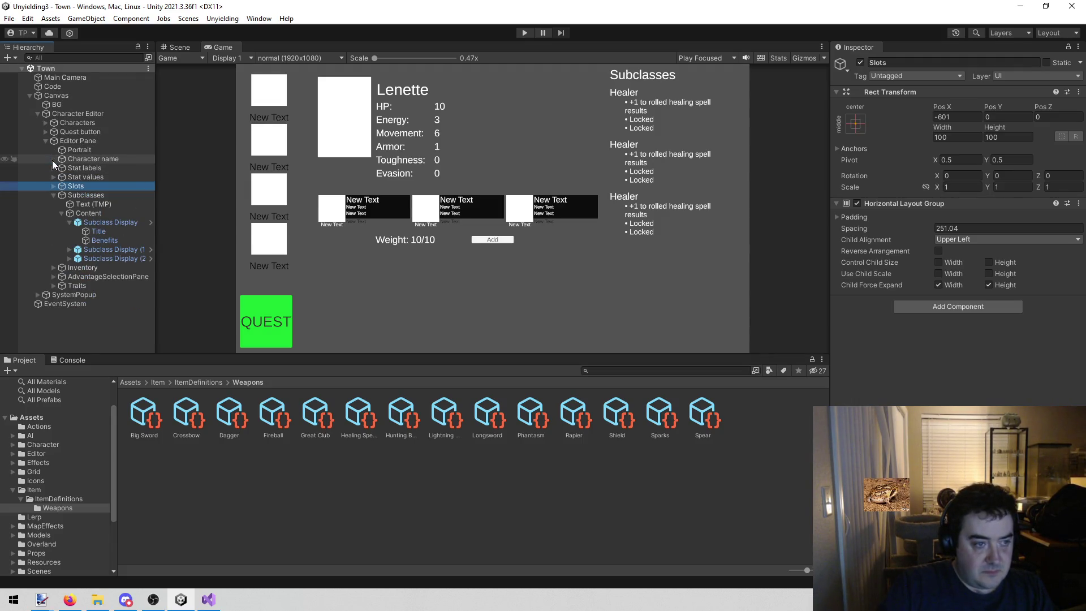
left_click(54, 196)
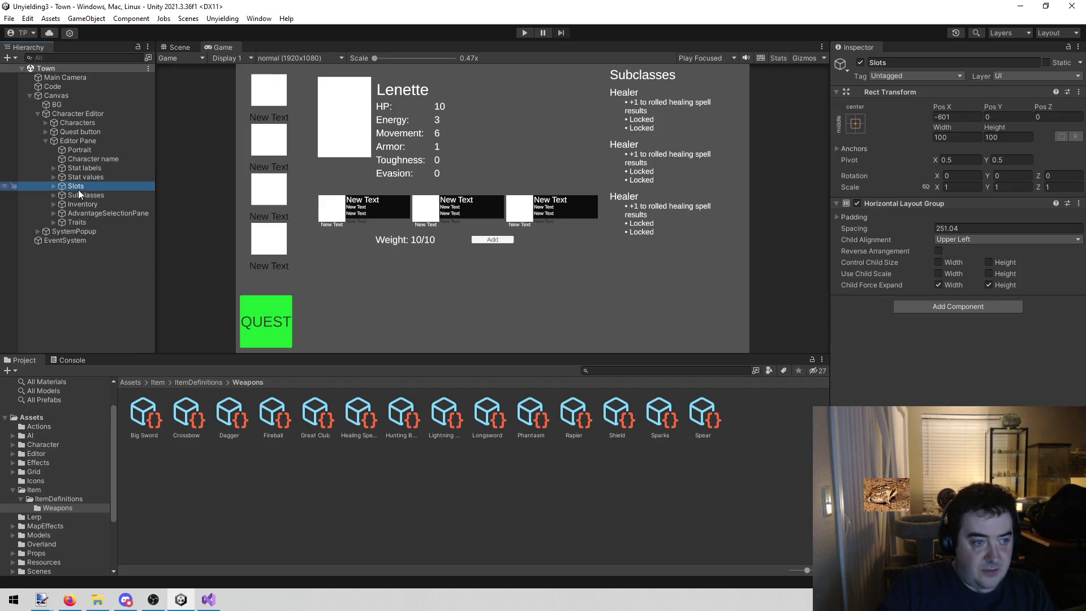
left_click(81, 195)
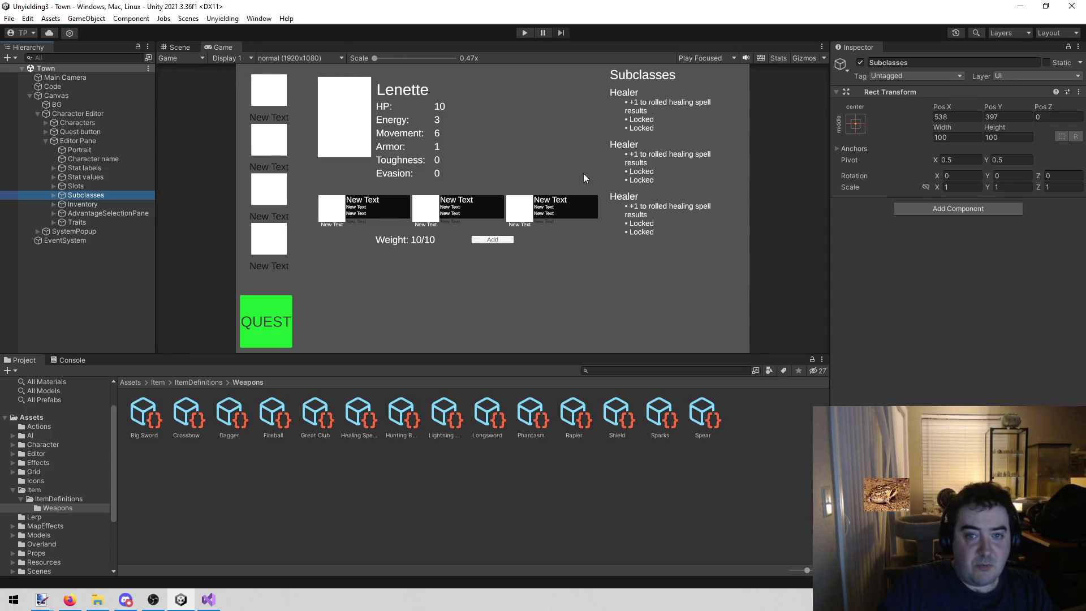
Step: Drag Subclasses down to Pos Y -332 in the Scene, then widen the Slots spacing to 427.7
left_click(177, 47)
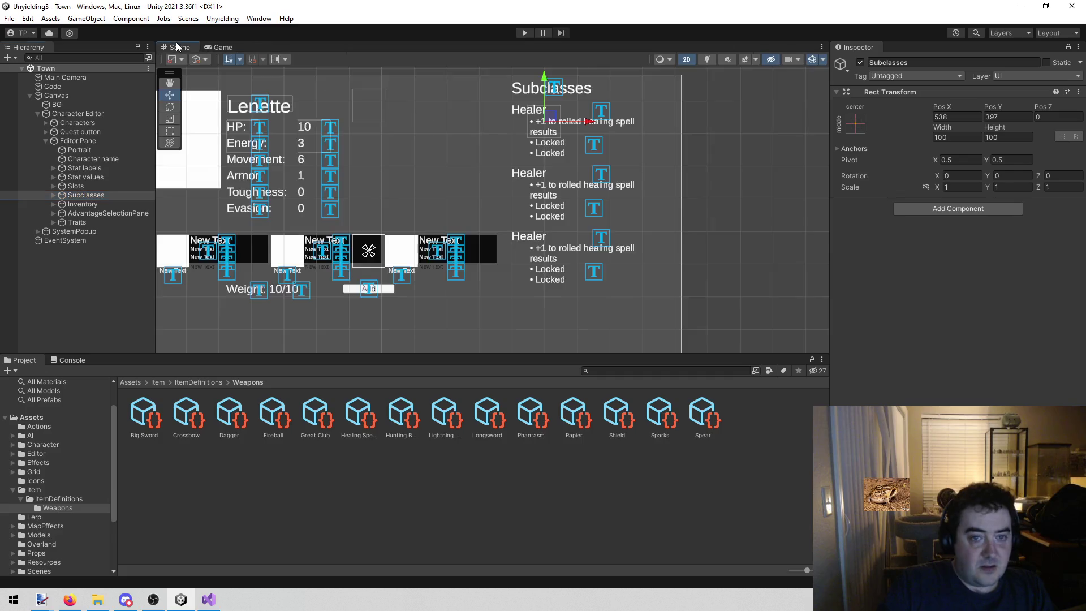
left_click_drag(543, 82, 543, 317)
left_click_drag(553, 146, 584, 196)
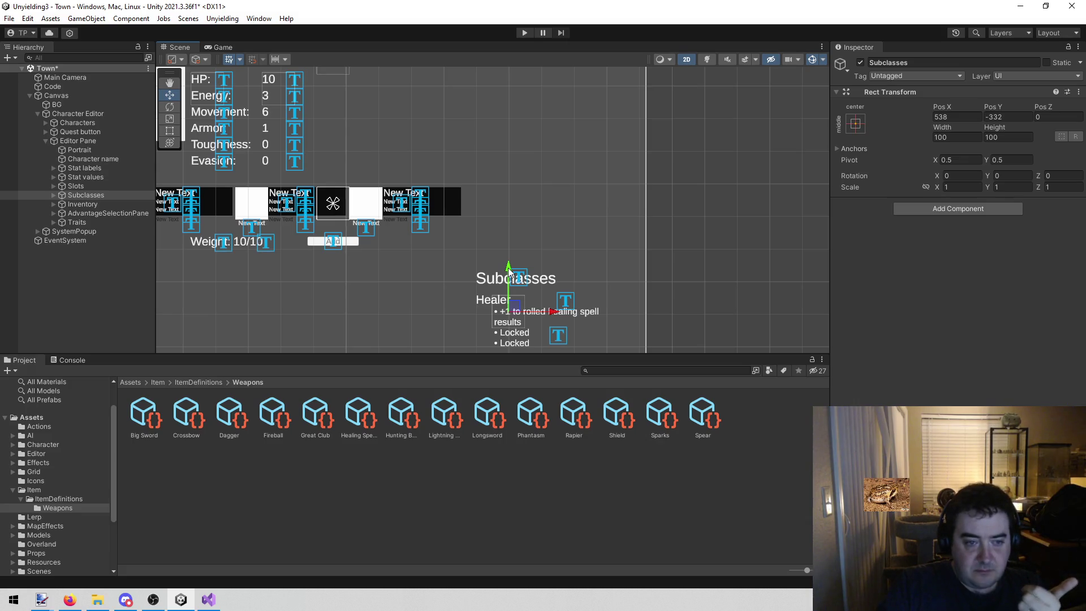
mouse_move(538, 233)
left_mouse_down()
mouse_move(555, 238)
mouse_move(583, 203)
left_mouse_up()
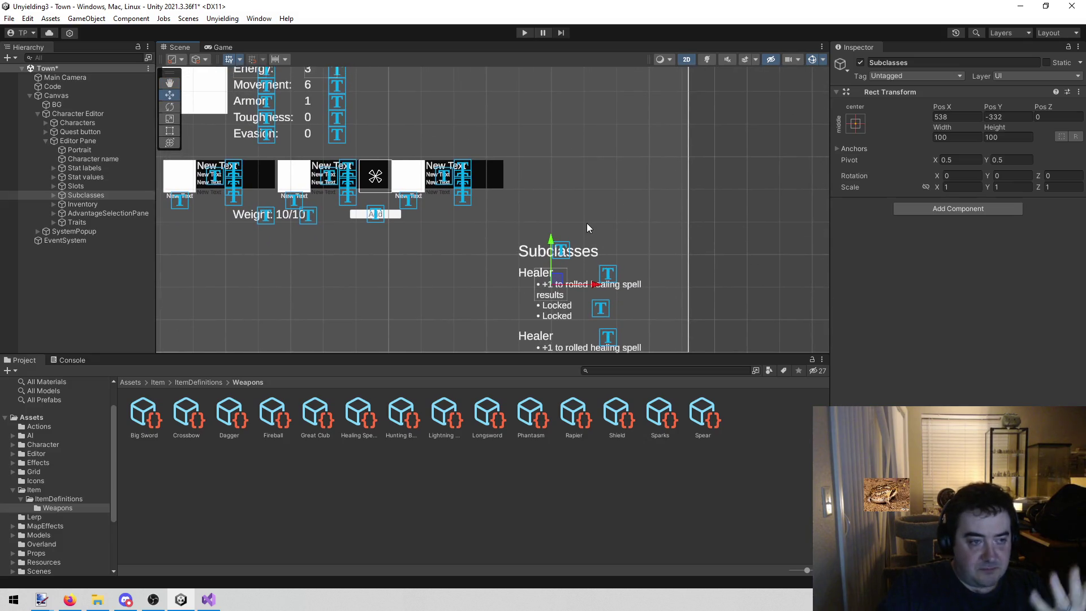
left_click(93, 187)
mouse_move(877, 224)
left_mouse_down()
mouse_move(990, 229)
mouse_move(42, 260)
left_mouse_up()
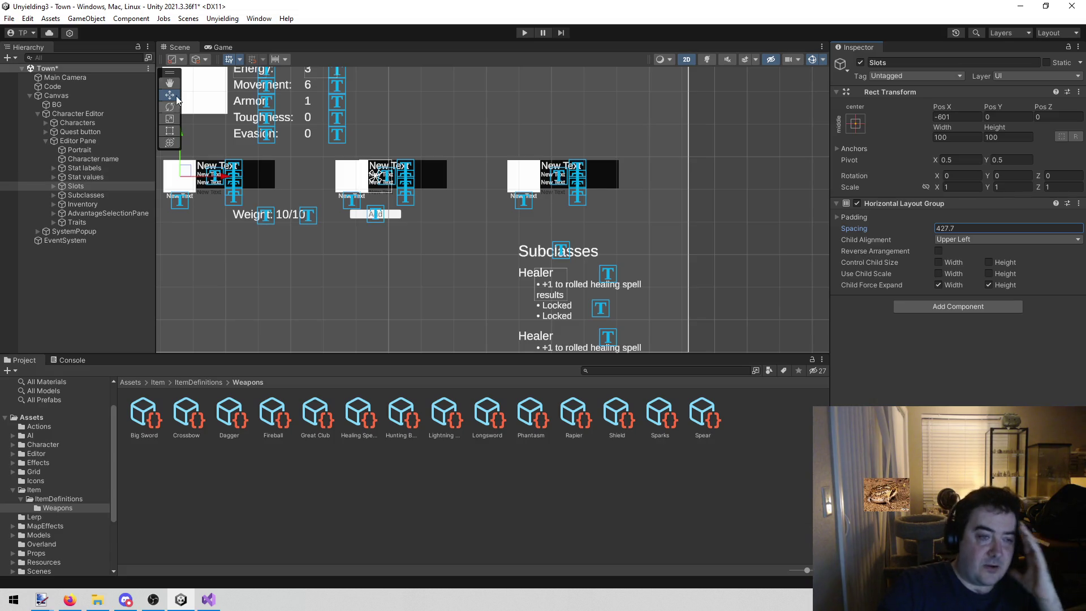
Step: Pan the Scene view to show the whole character layout with the widely spaced slots
mouse_move(423, 268)
left_mouse_down()
mouse_move(604, 272)
mouse_move(561, 313)
mouse_move(592, 289)
left_mouse_up()
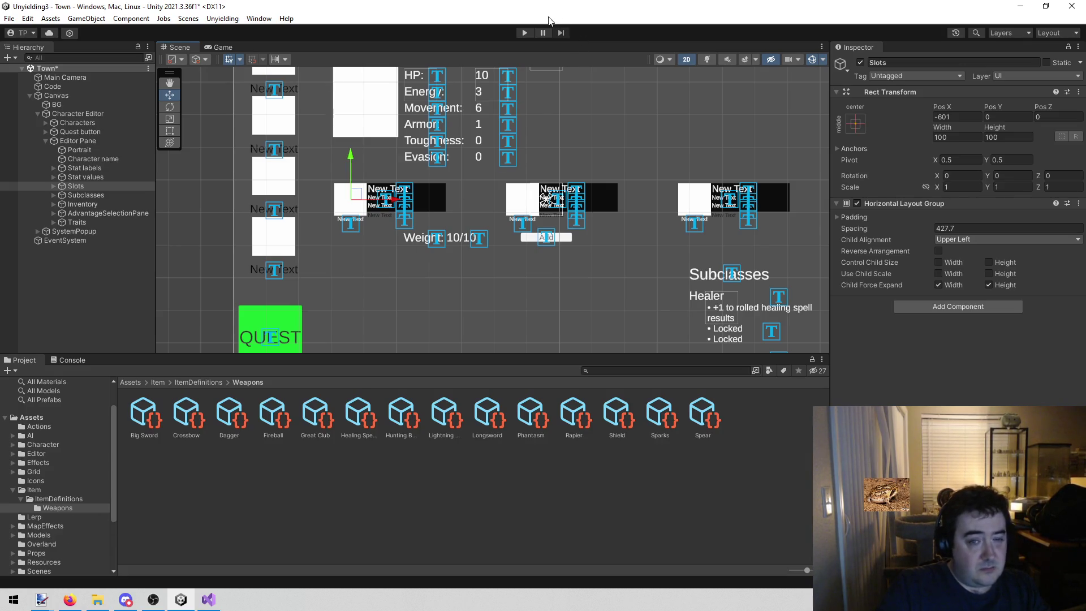
left_click(524, 32)
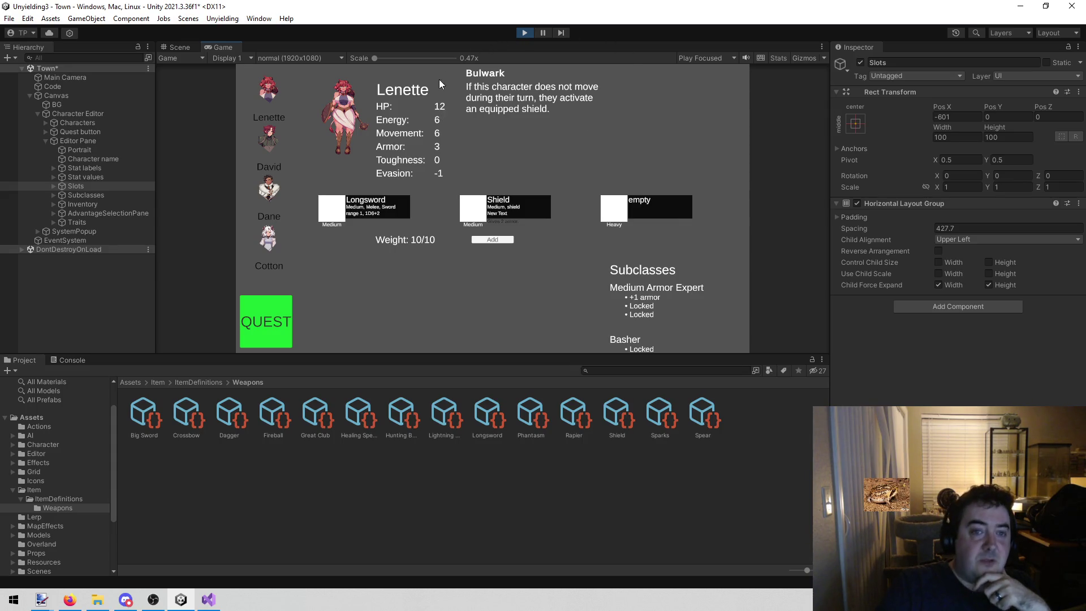
left_click(275, 141)
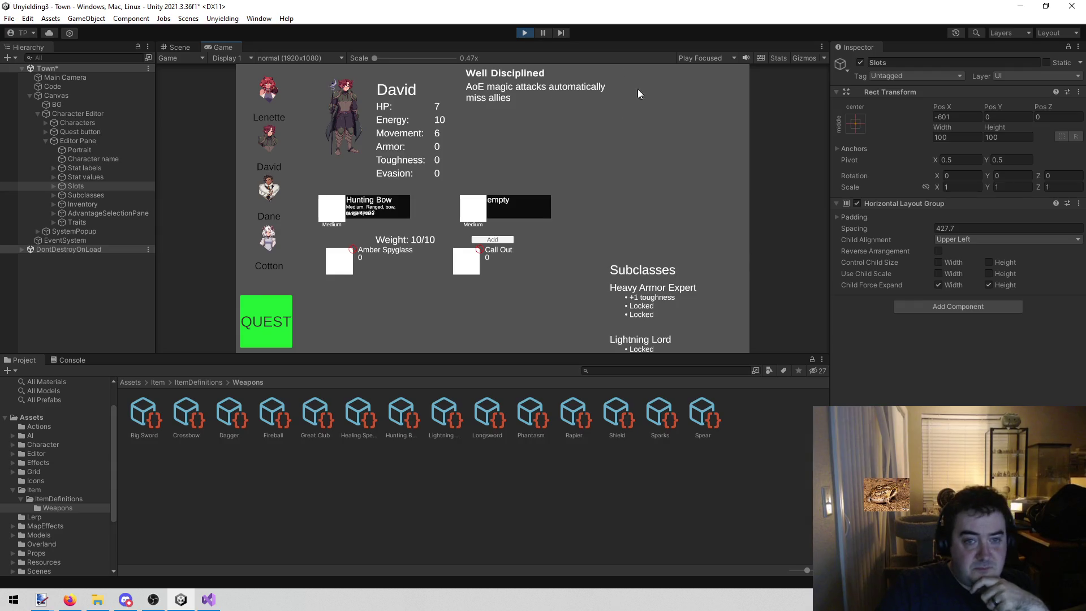
left_click(260, 195)
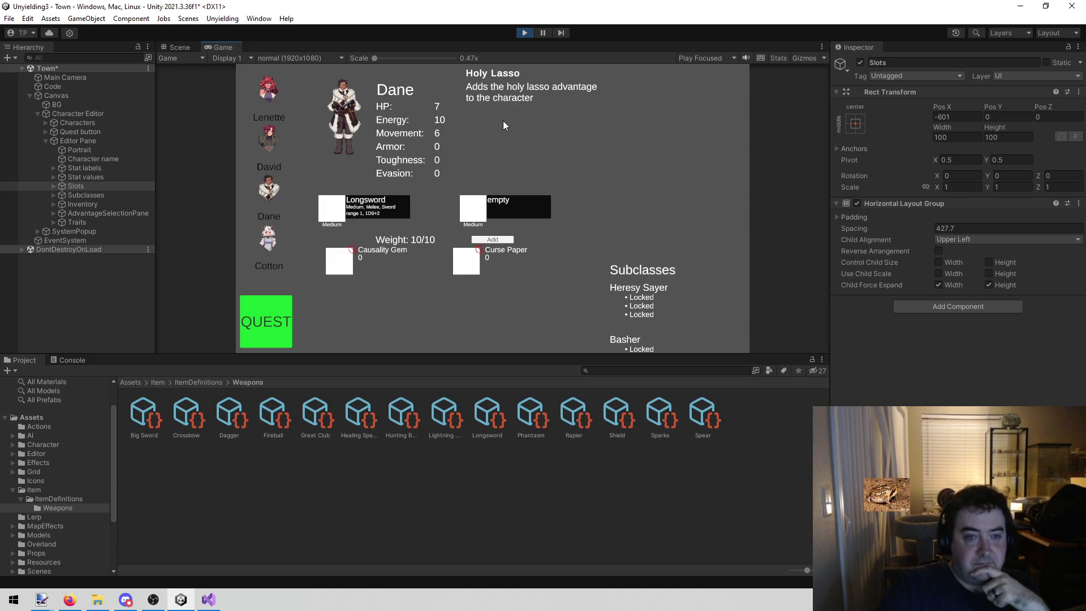
left_click(263, 248)
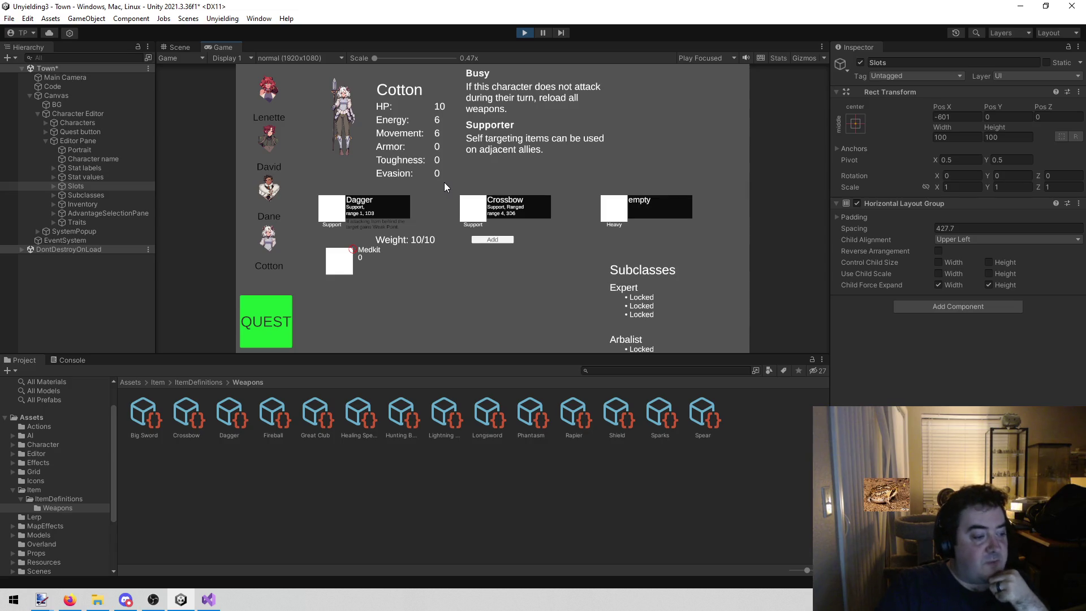
left_click(530, 33)
key("alt+Tab")
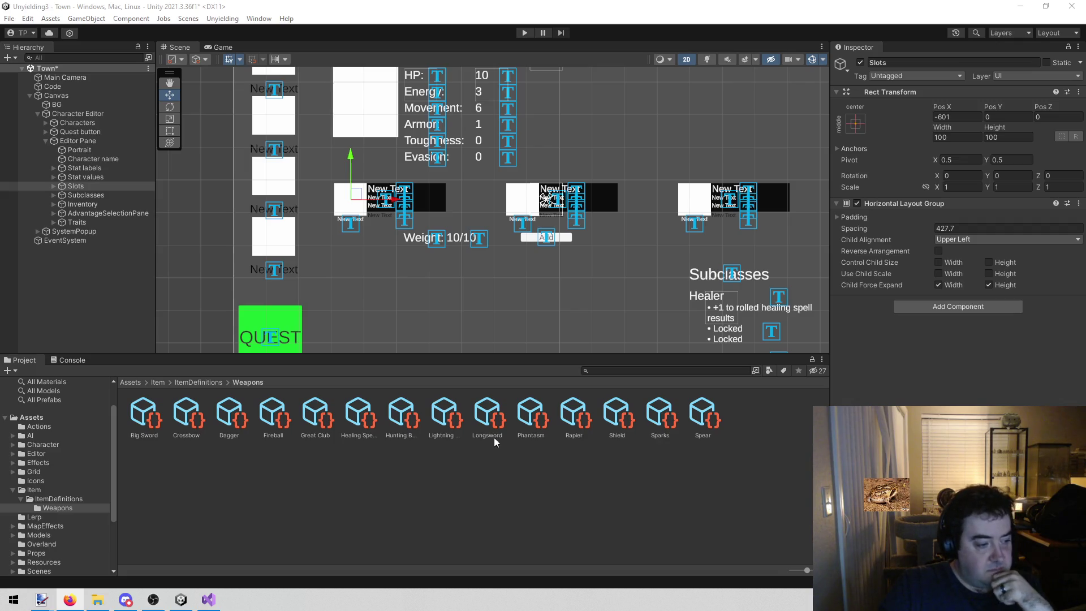
Step: Expand Slots, select the first WeaponSlotDisplay and open its prefab from the Inspector
mouse_move(626, 226)
left_mouse_down()
mouse_move(397, 267)
mouse_move(480, 249)
left_mouse_up()
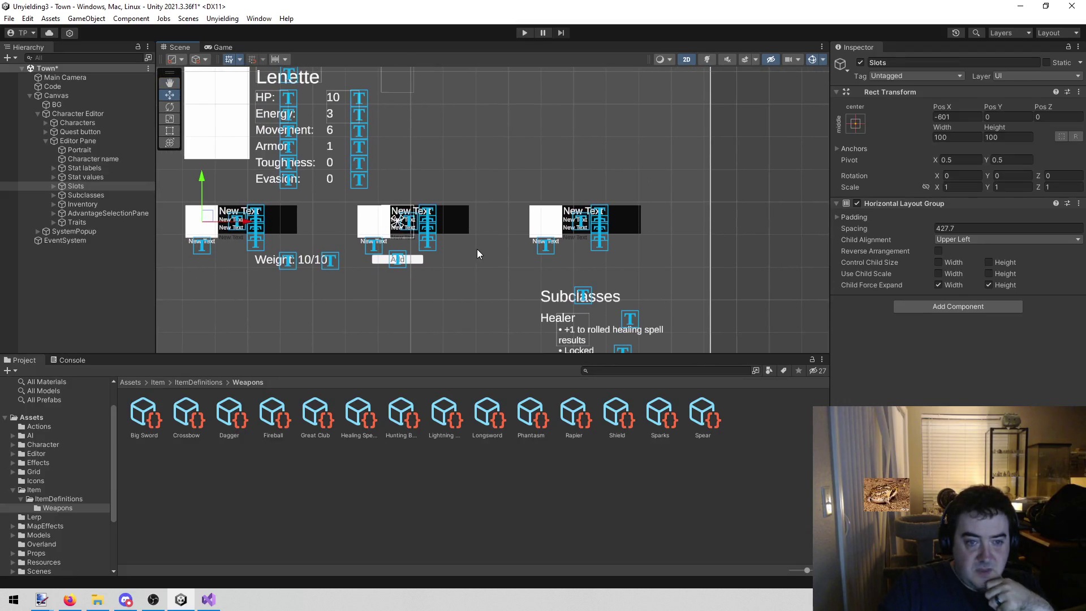
left_click_drag(436, 170, 493, 177)
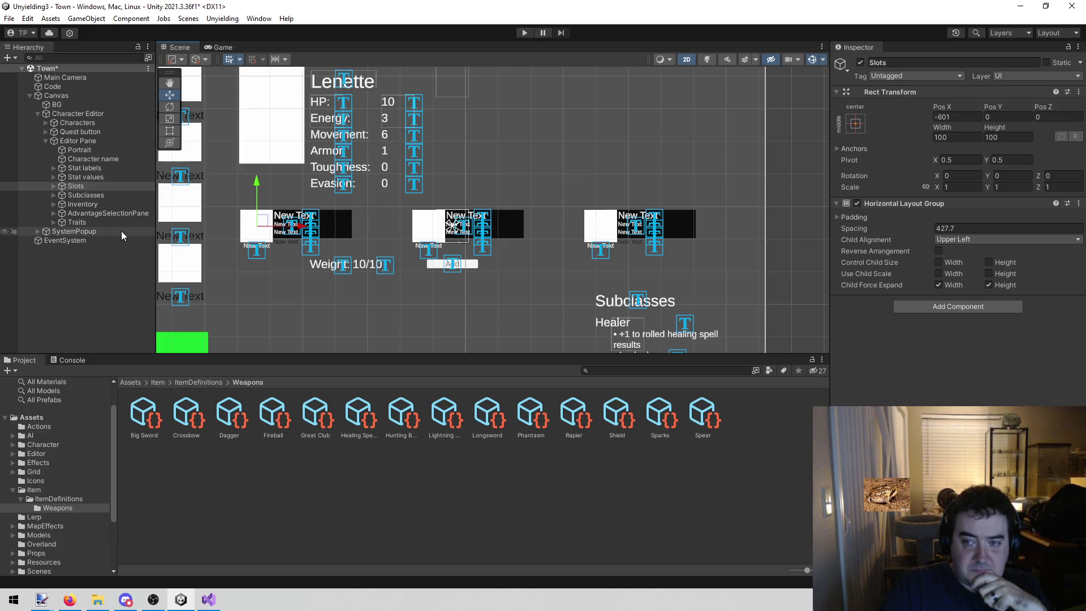
left_click(53, 186)
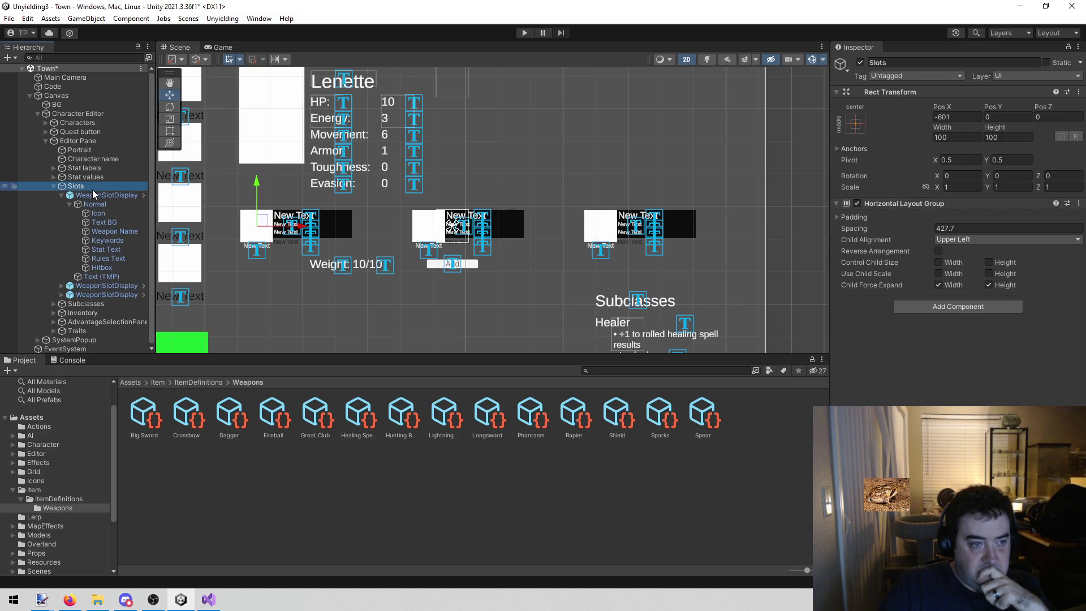
left_click(63, 195)
left_click(138, 196)
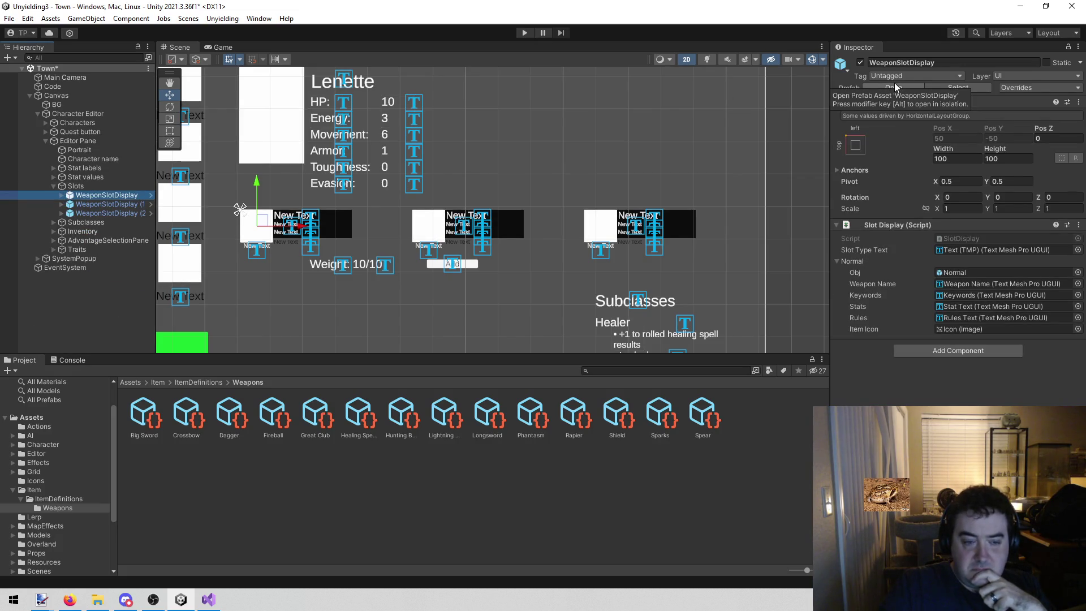
left_click(895, 86)
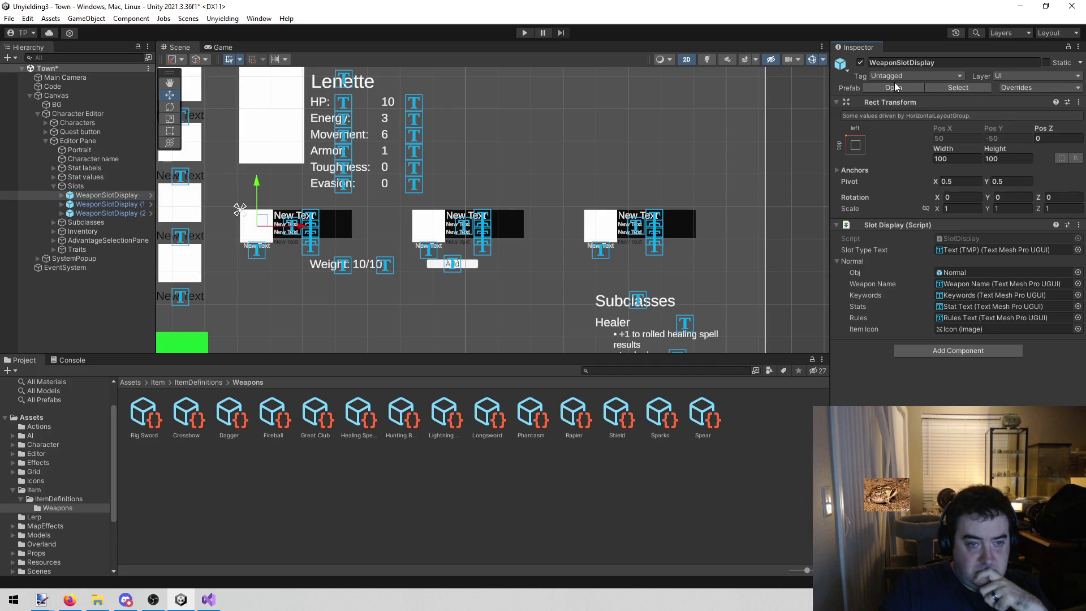
left_click(895, 86)
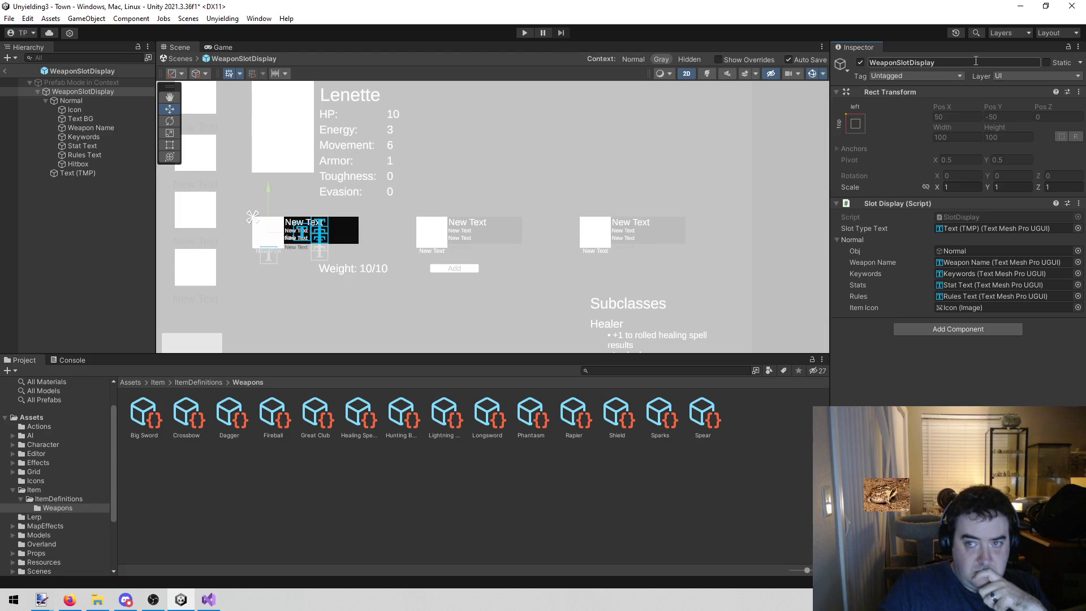
Step: Find the WeaponSlotDisplay prefab in the Project and open it on its own
left_click(644, 368)
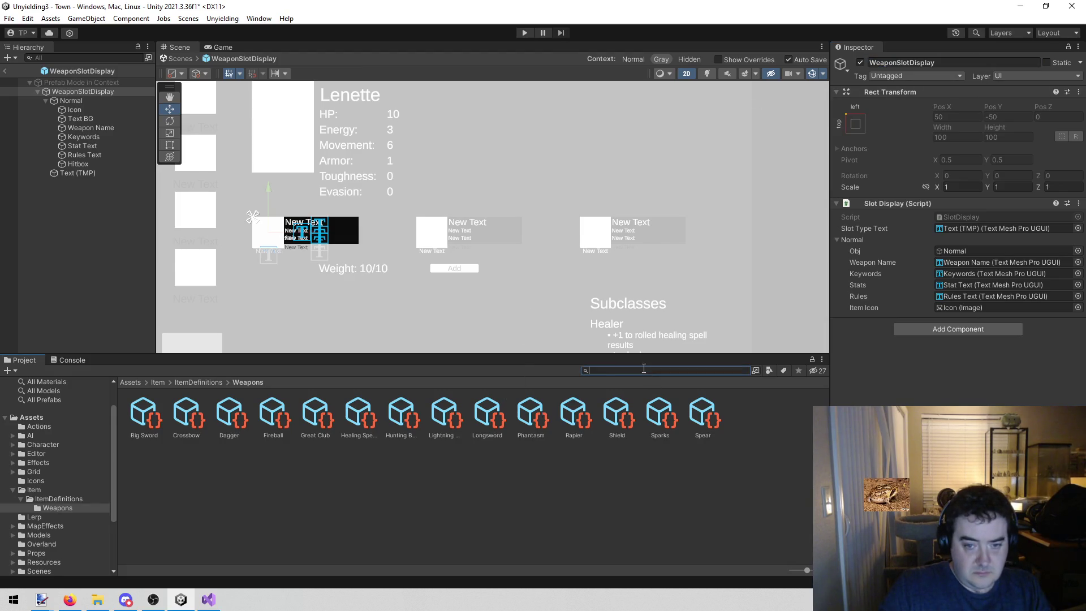
type("WeaponSlotDisplay")
double_click(148, 414)
left_click_drag(499, 148, 495, 132)
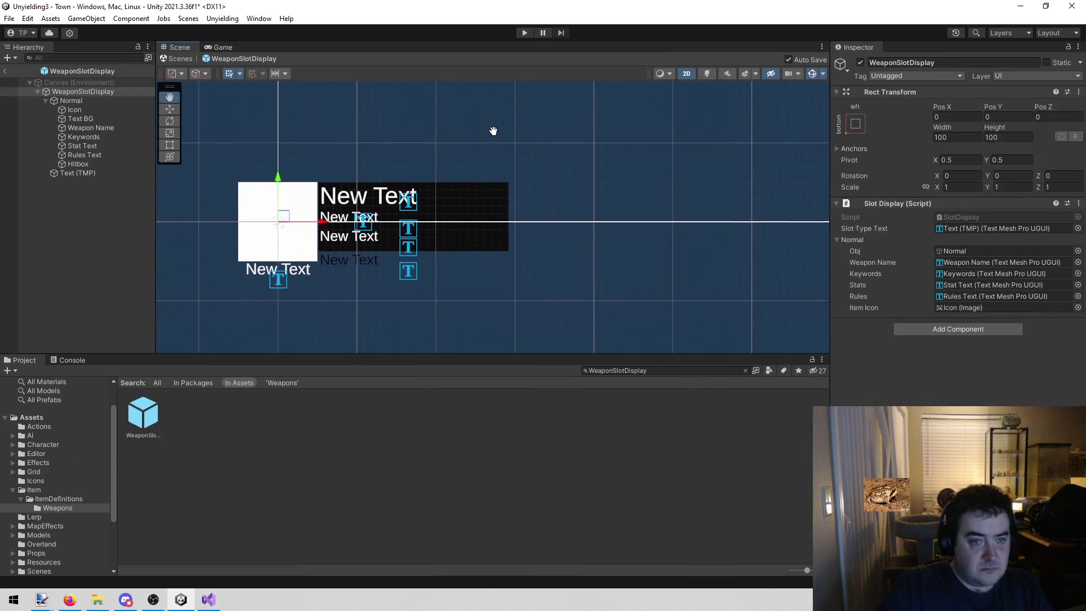
scroll(433, 155, "up", 2)
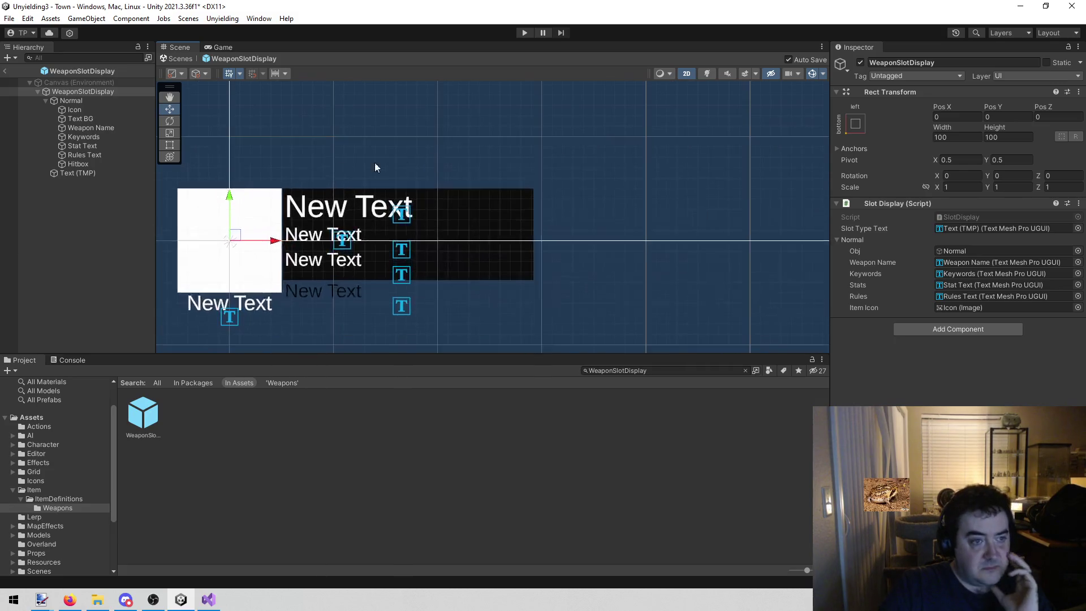
Step: Widen Text BG through Rules Text to the right with the Rect tool, then run the game
left_click(120, 118)
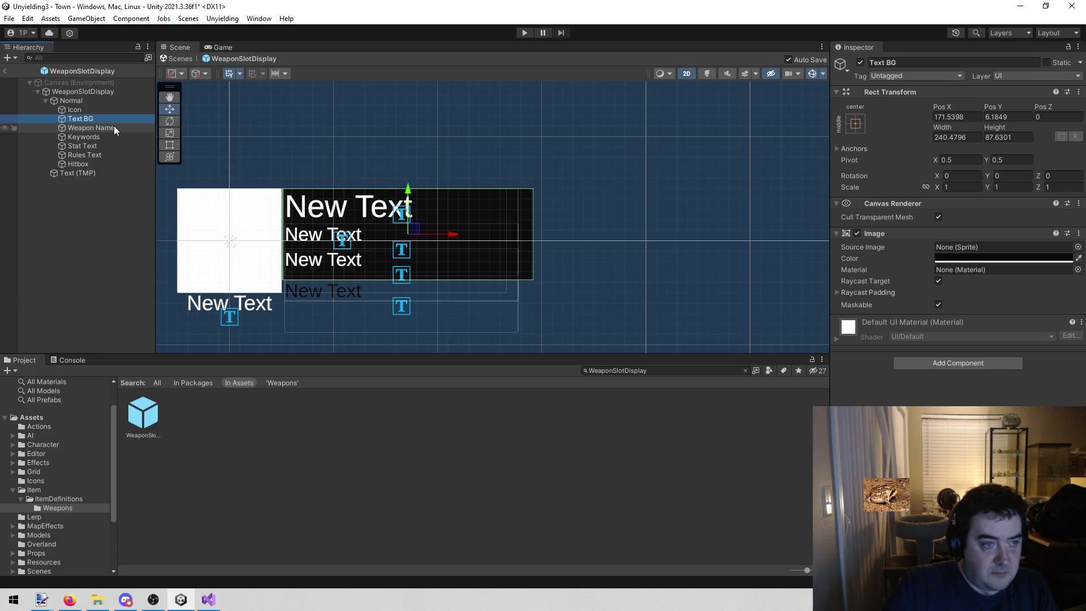
left_click(115, 127, "ctrl")
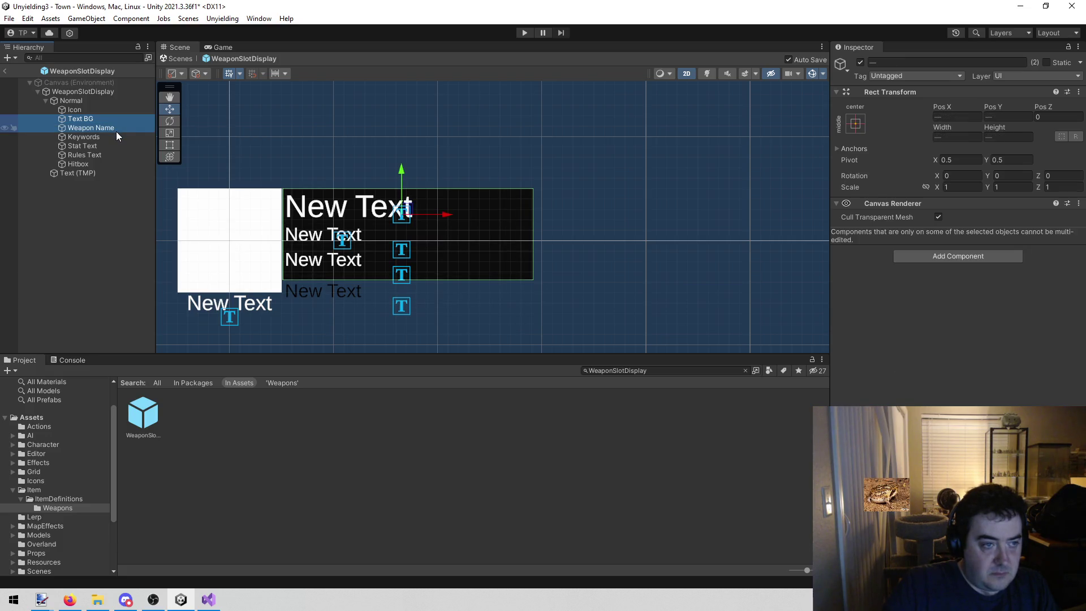
left_click(117, 133, "ctrl")
left_click(108, 153, "ctrl")
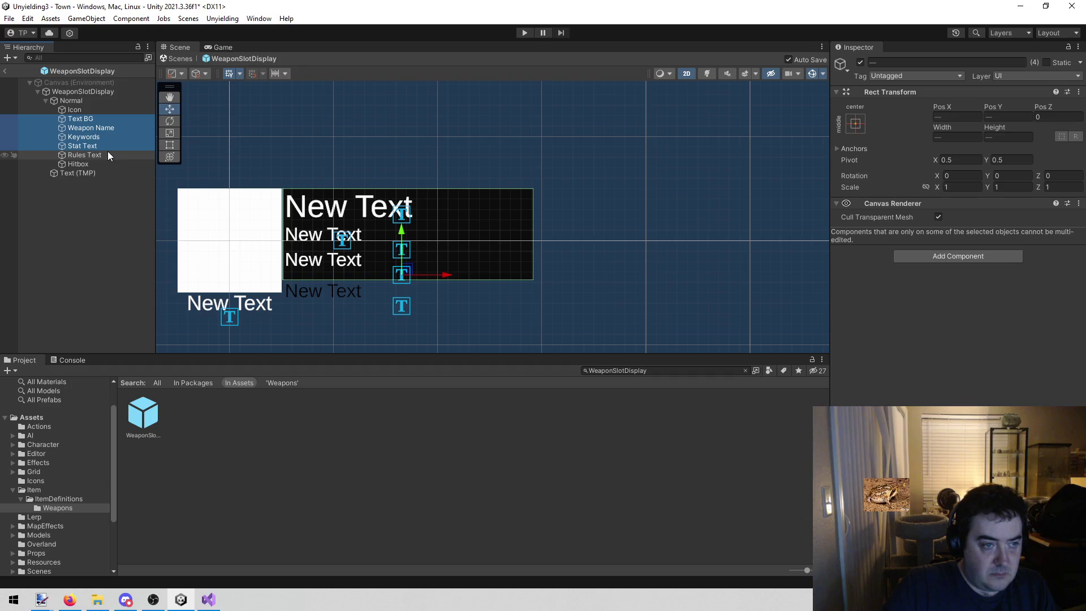
key("t")
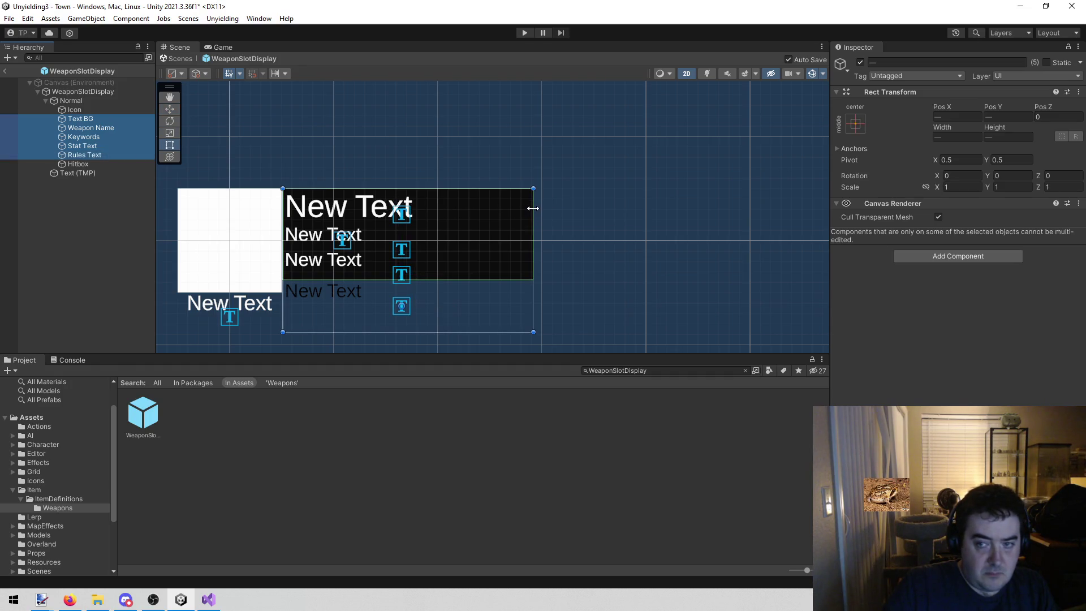
left_click_drag(533, 208, 608, 210)
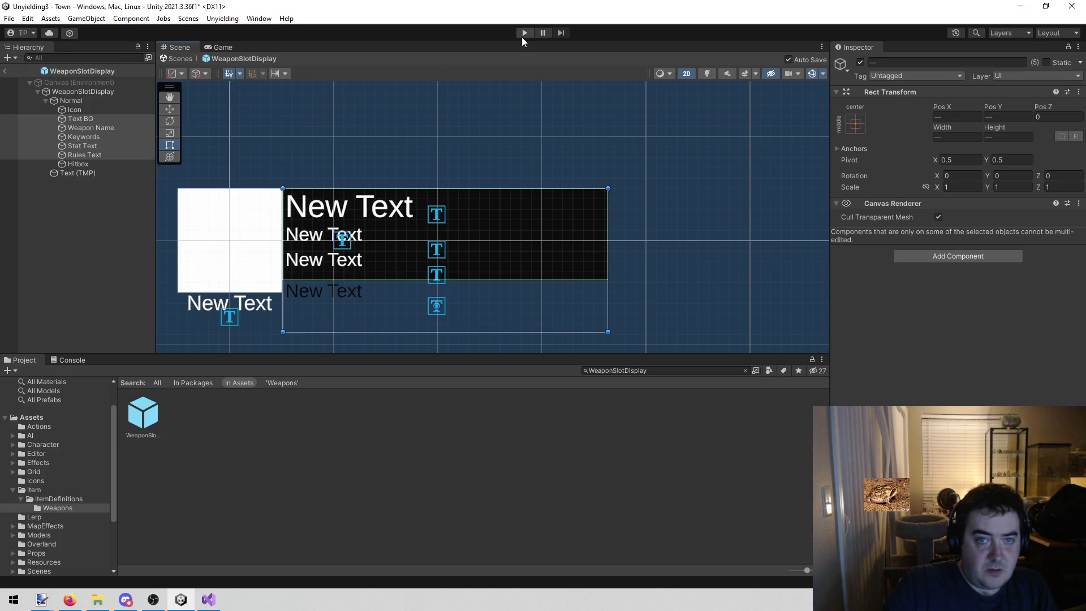
left_click(521, 36)
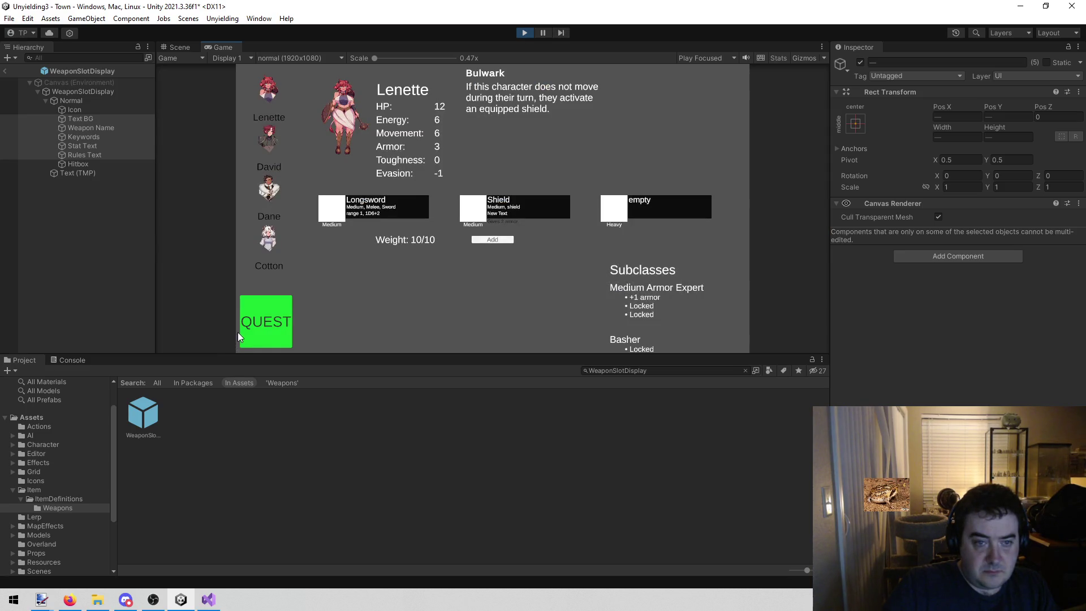
Step: Show David's character sheet to check his Hunting Bow text fits the widened slot
left_click(278, 135)
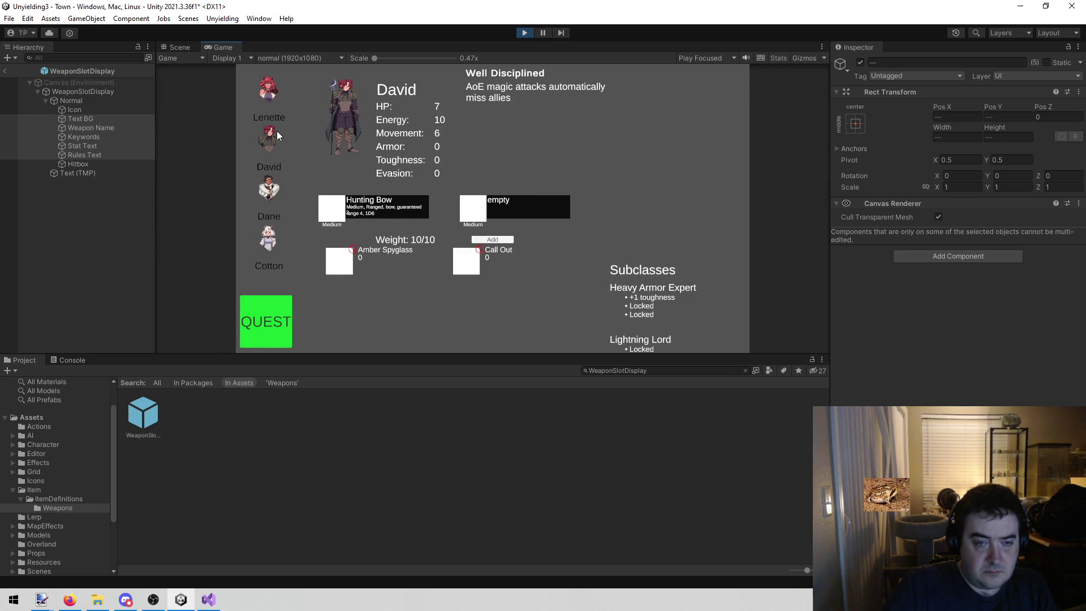
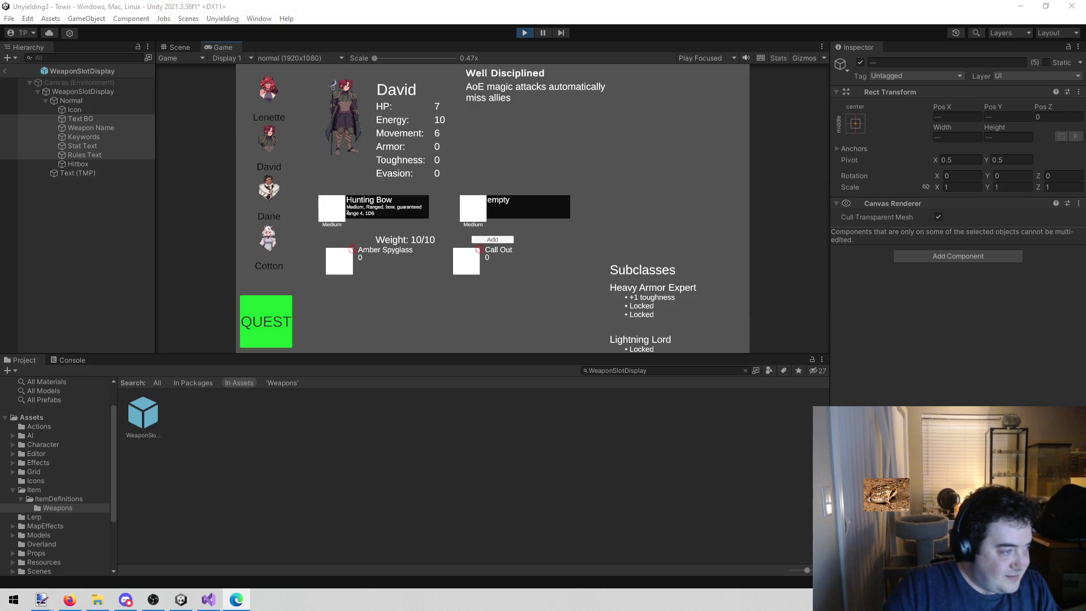
Step: Take a screen capture of the Gandiva Missiles card and return to Unity
key("super+shift+s")
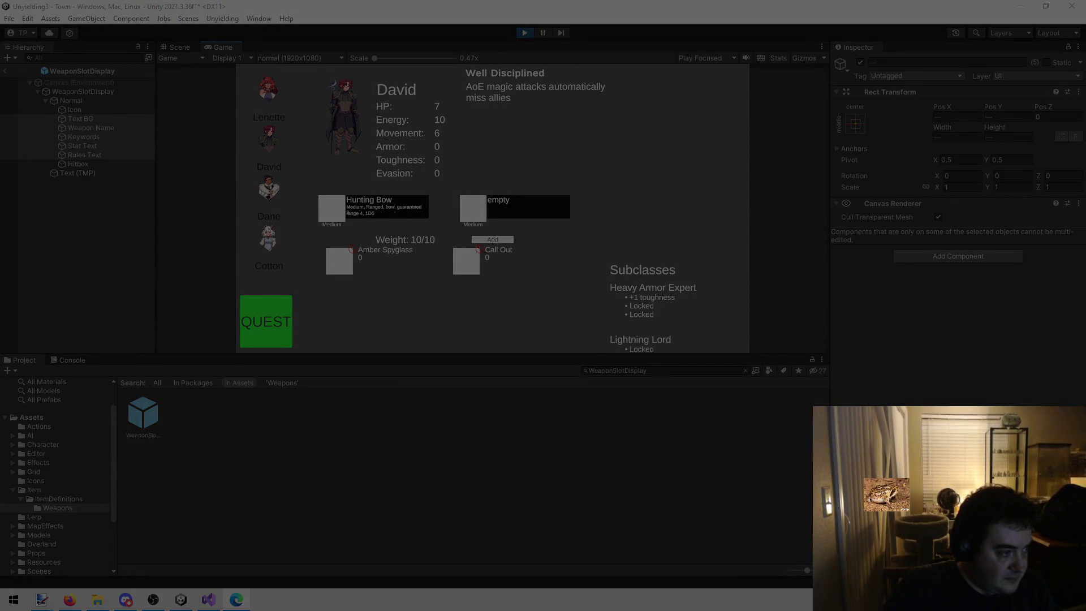
key("Escape")
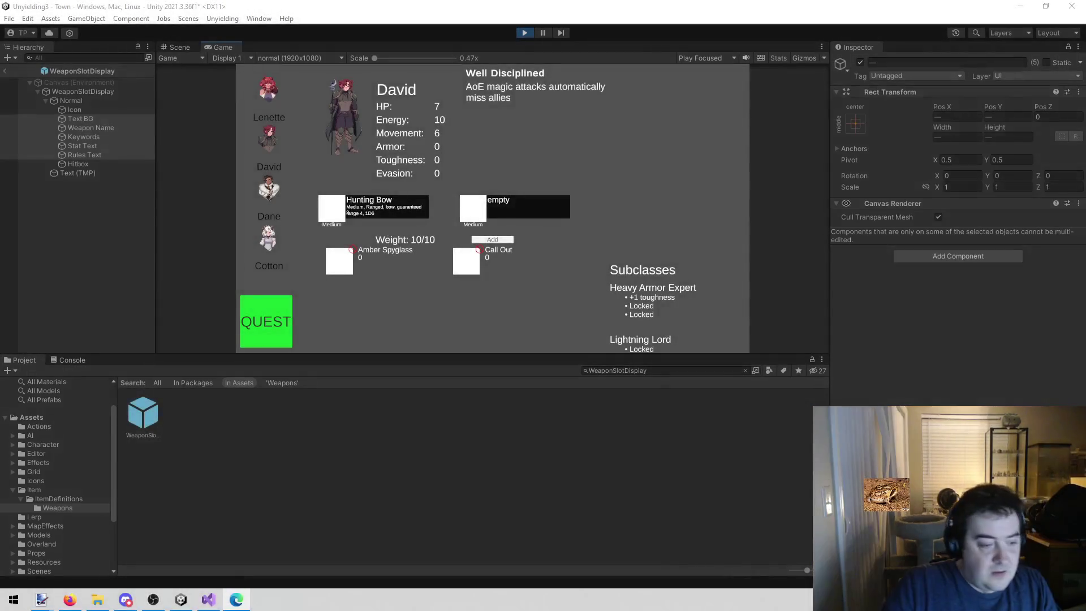
mouse_move(41, 590)
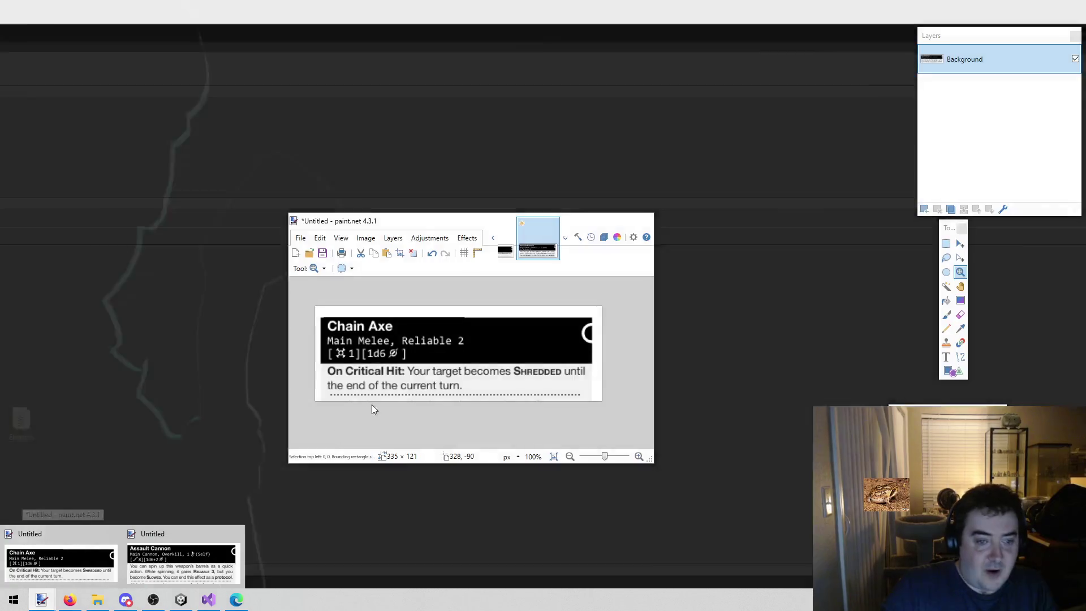
left_click(304, 422)
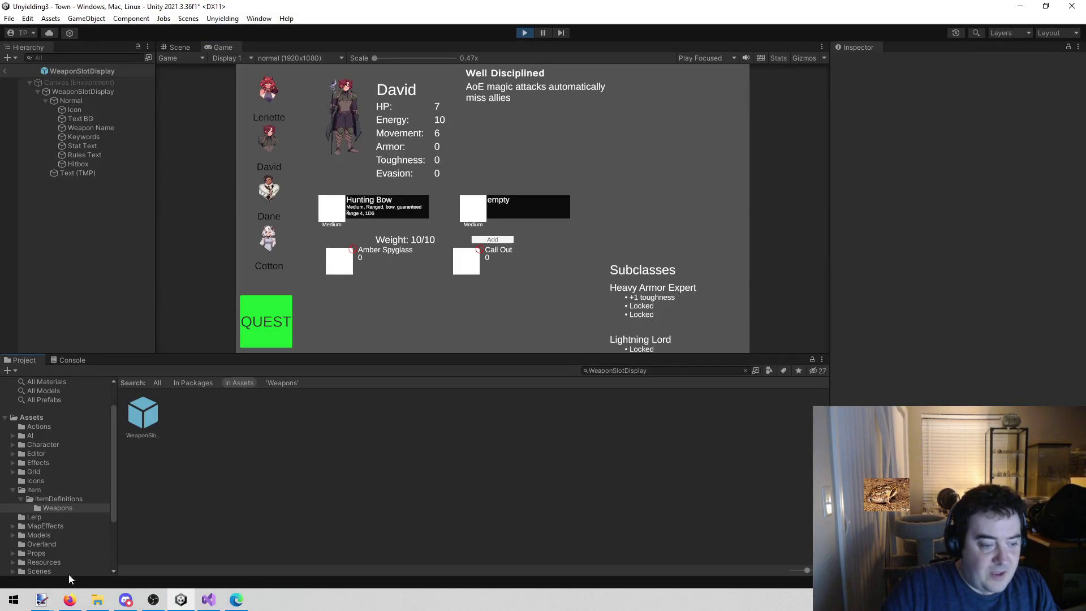
Step: Paste the Gandiva Missiles card into a new paint.net image, then show Lenette in Unity
mouse_move(41, 598)
left_click(106, 562)
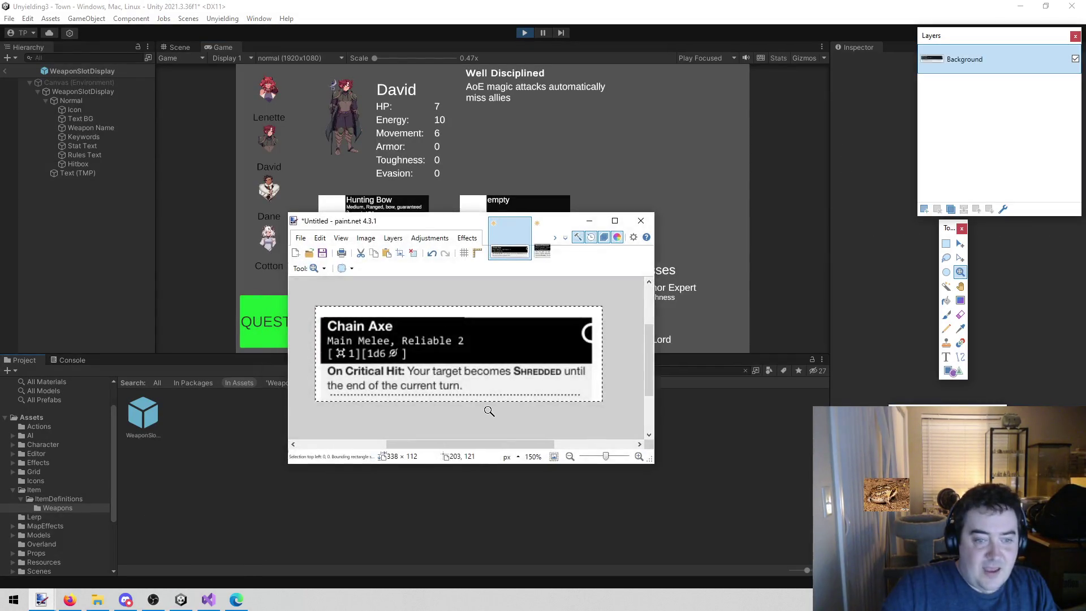
left_click(487, 406)
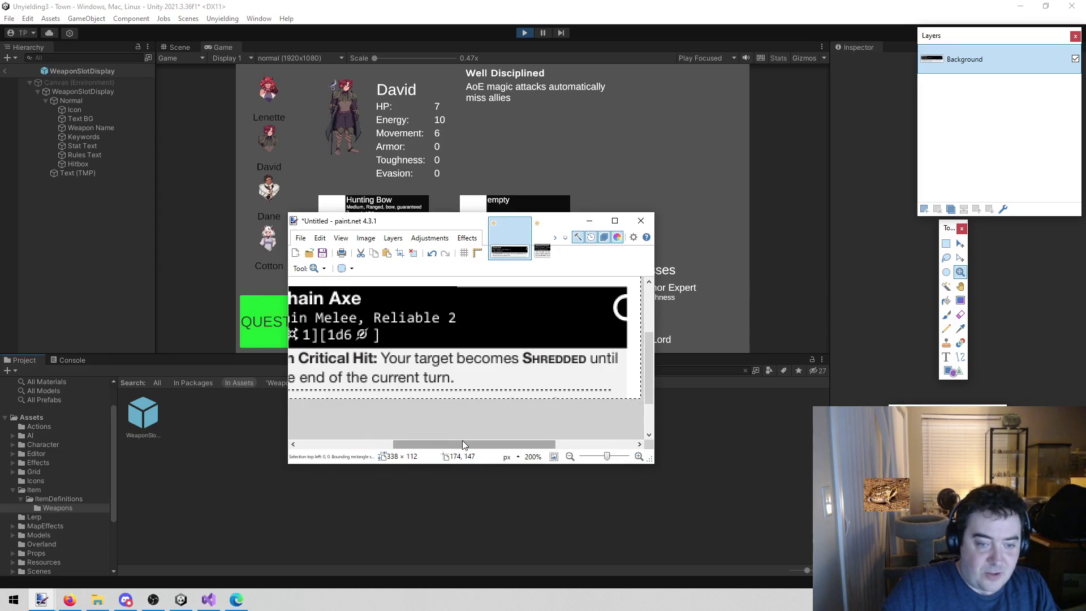
right_click(444, 428)
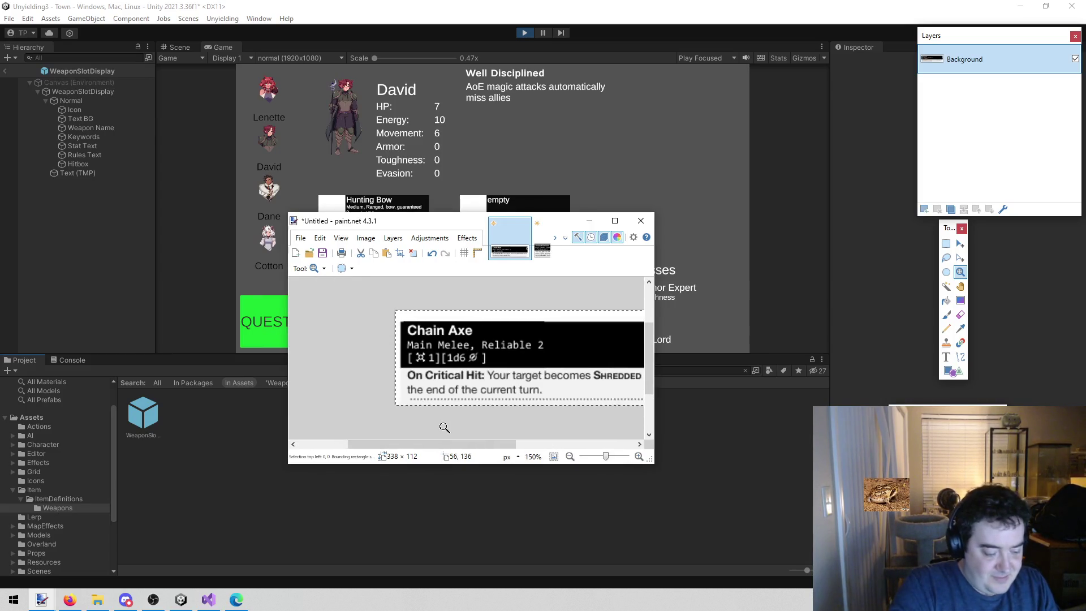
key("ctrl+n")
key("Return")
key("ctrl+v")
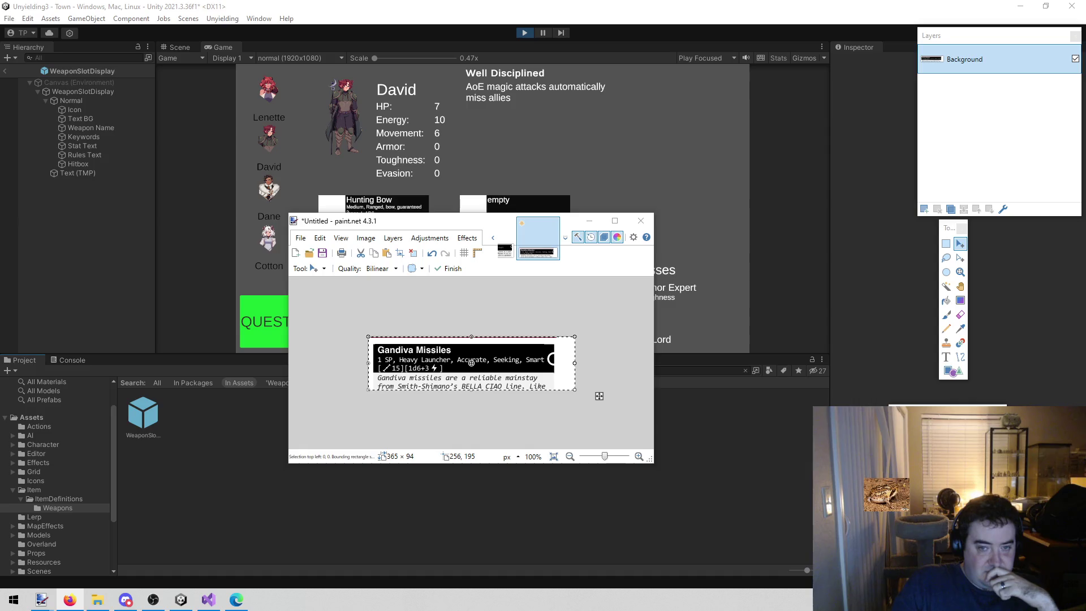
left_click(276, 79)
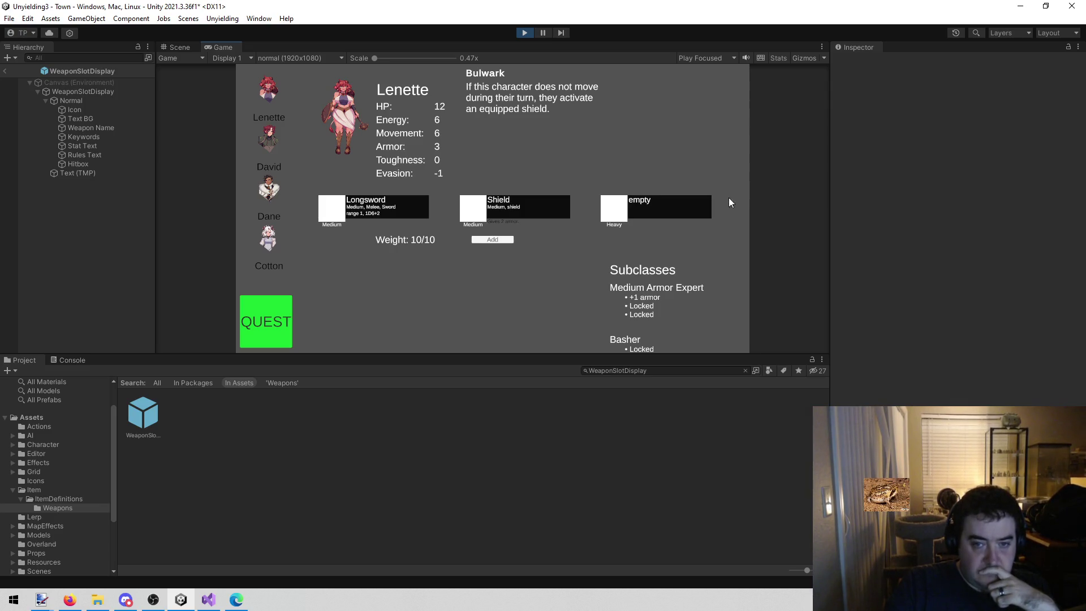
Step: Equip the Crossbow in Lenette's empty weapon slot, then bring up the Verse documentation
left_click(645, 204)
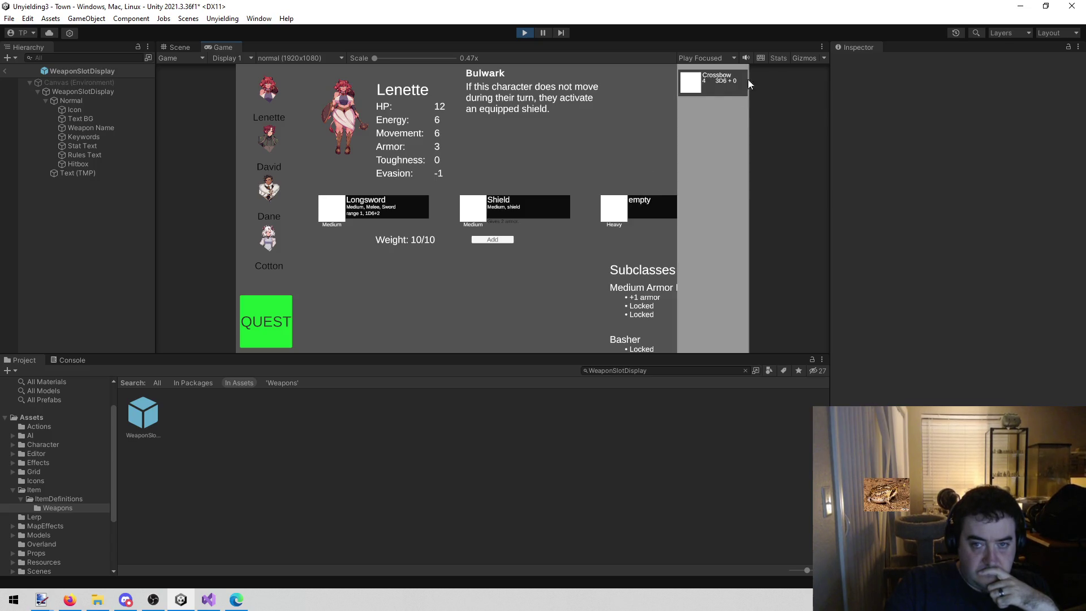
left_click(711, 86)
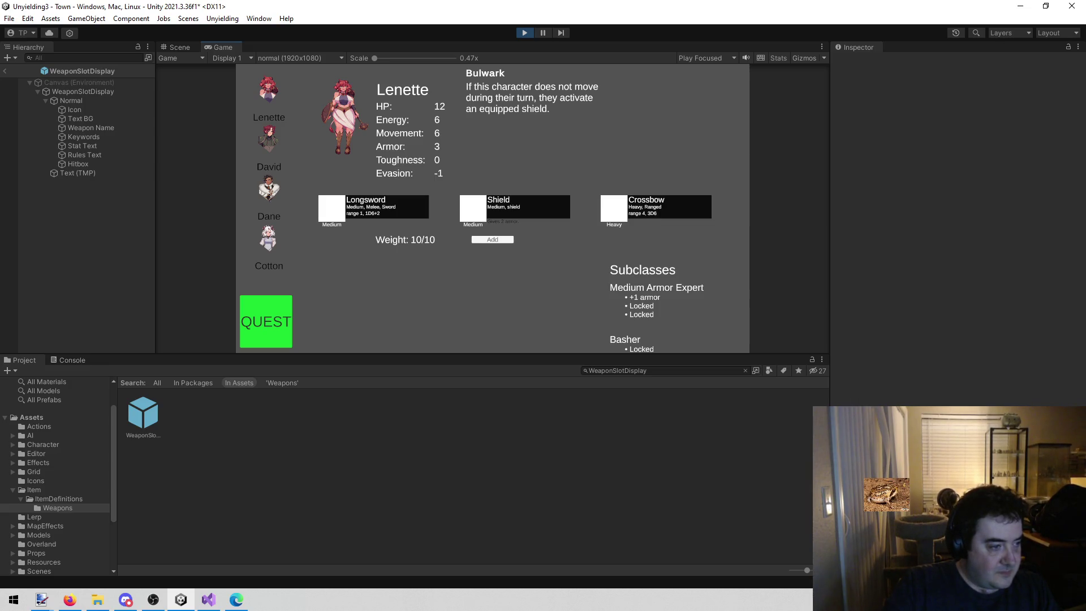
key("alt+Tab")
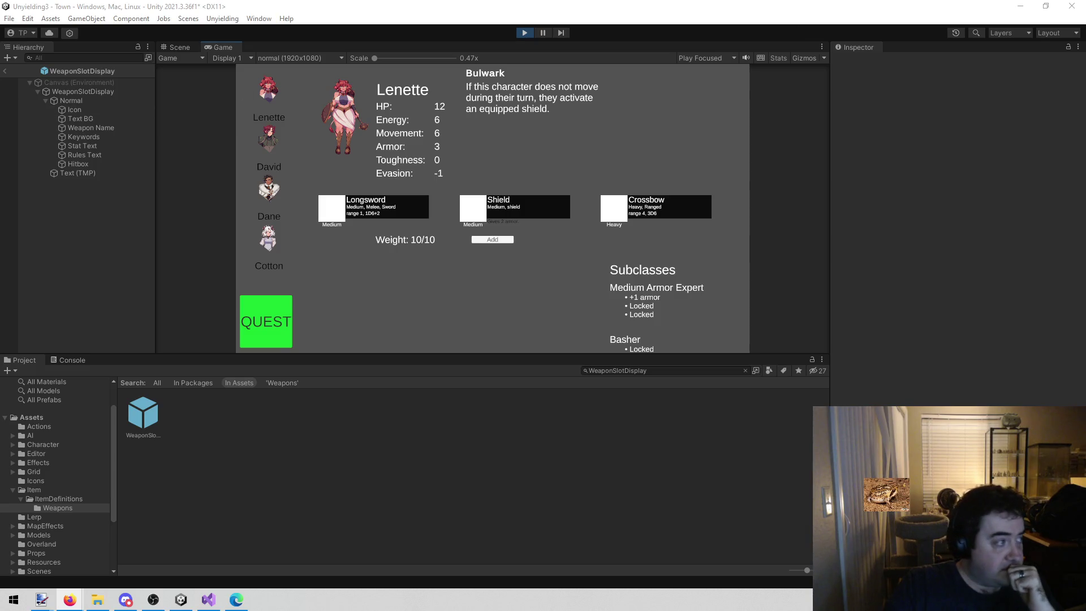
key("alt+Tab")
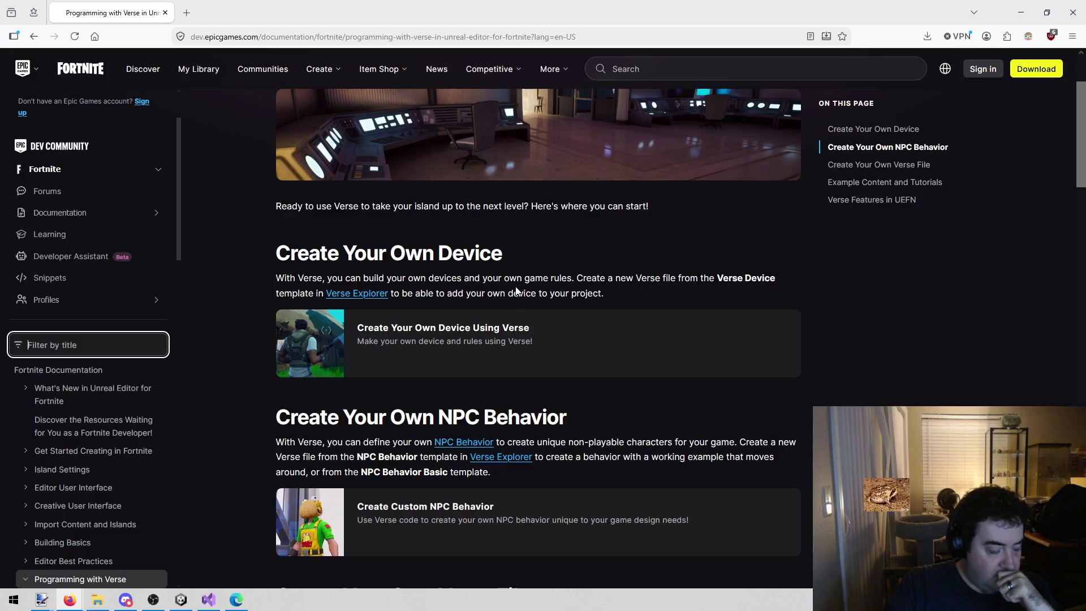
Step: Read down the Programming with Verse overview and open the Understanding NPC Behavior page
scroll(517, 291, "down", 2)
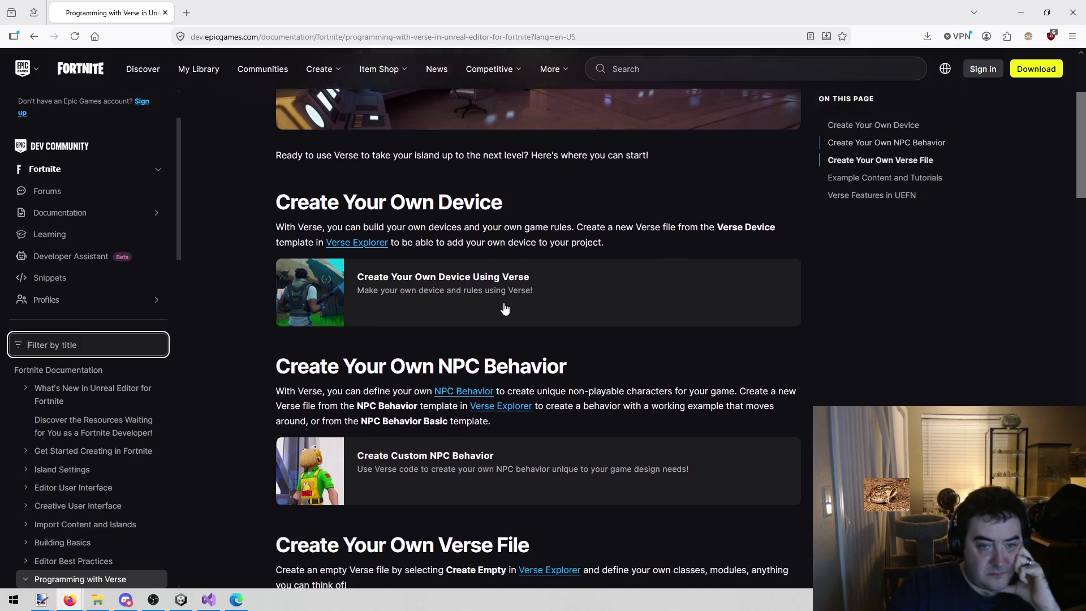
scroll(465, 338, "down", 1)
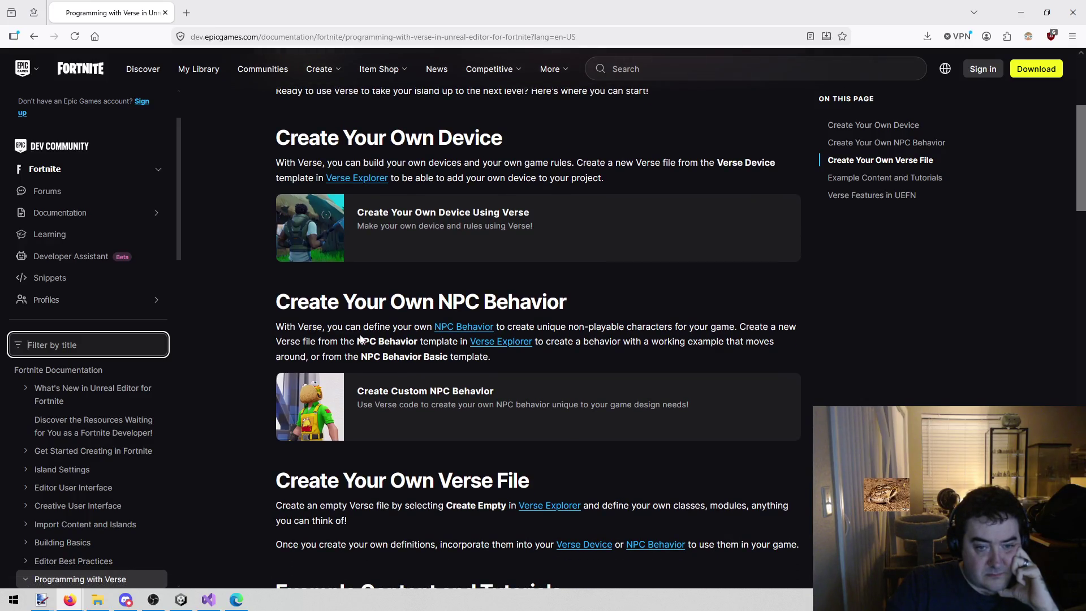
scroll(358, 343, "down", 3)
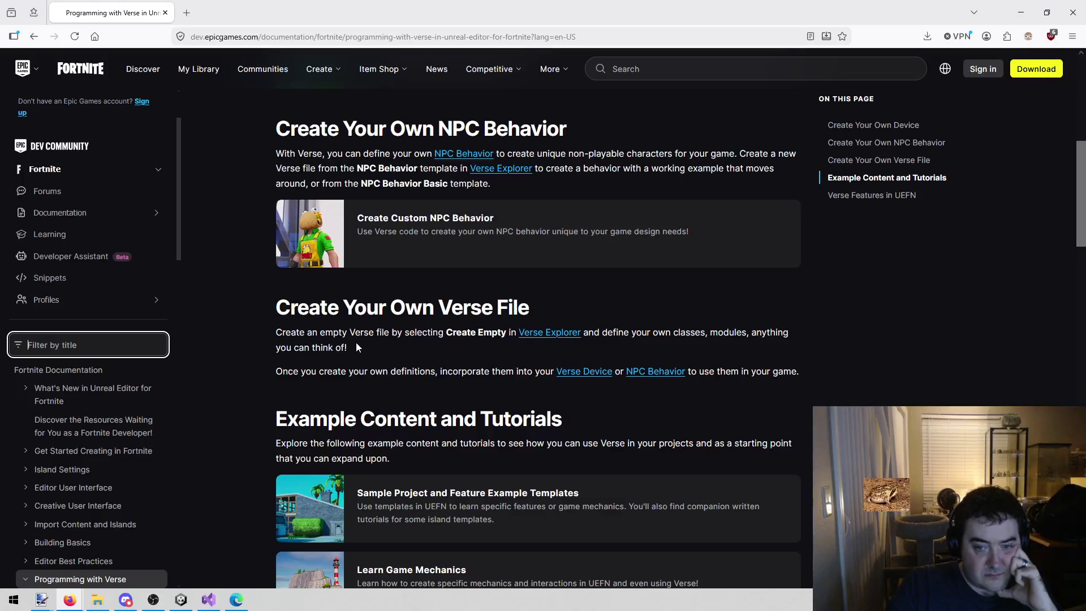
scroll(355, 345, "down", 2)
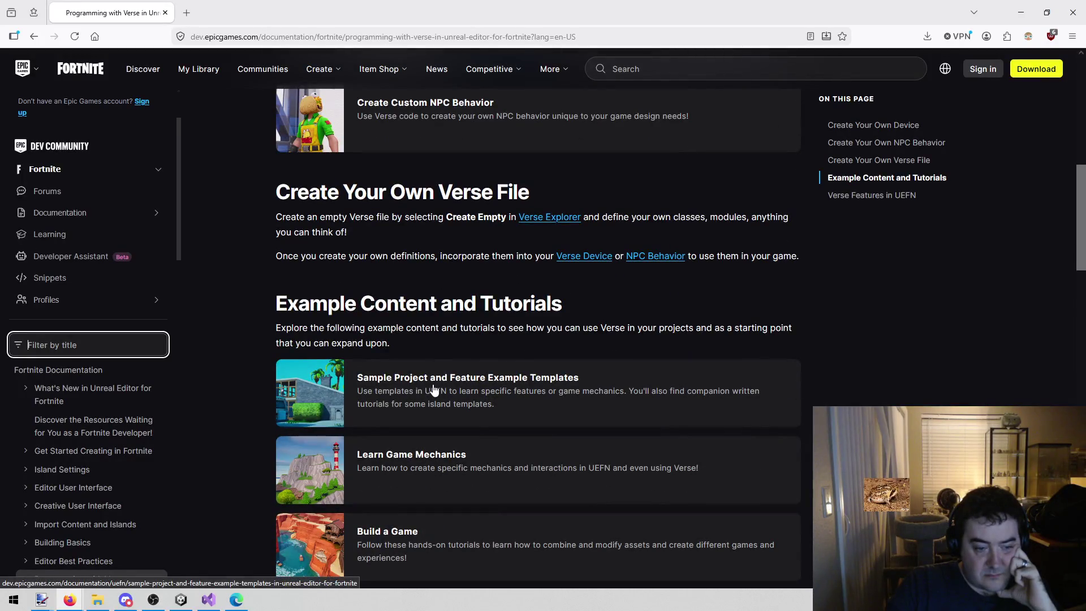
scroll(434, 391, "down", 4)
scroll(430, 392, "down", 2)
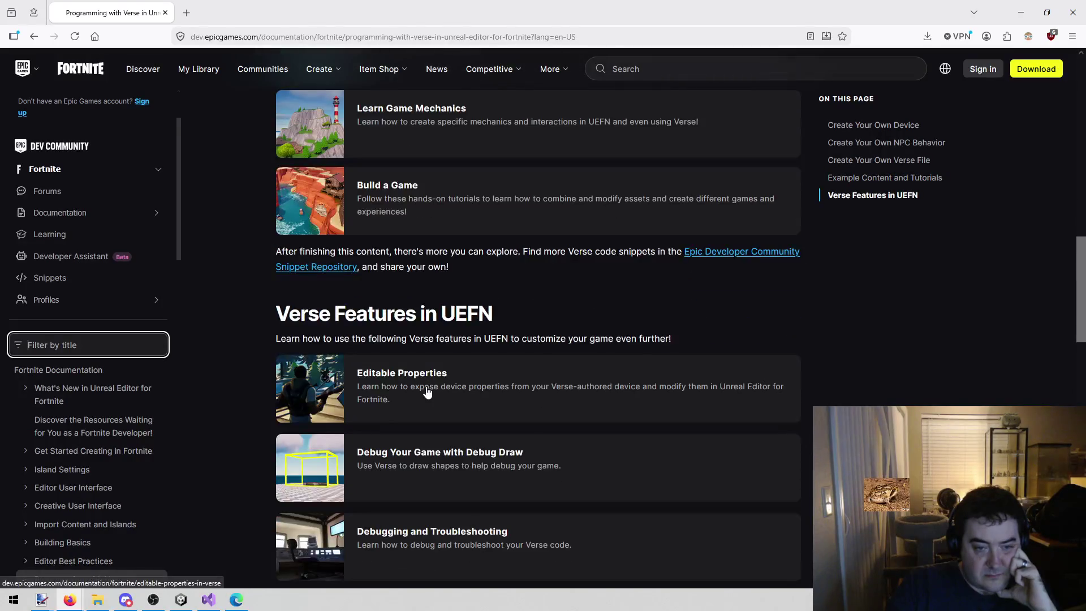
scroll(428, 392, "down", 2)
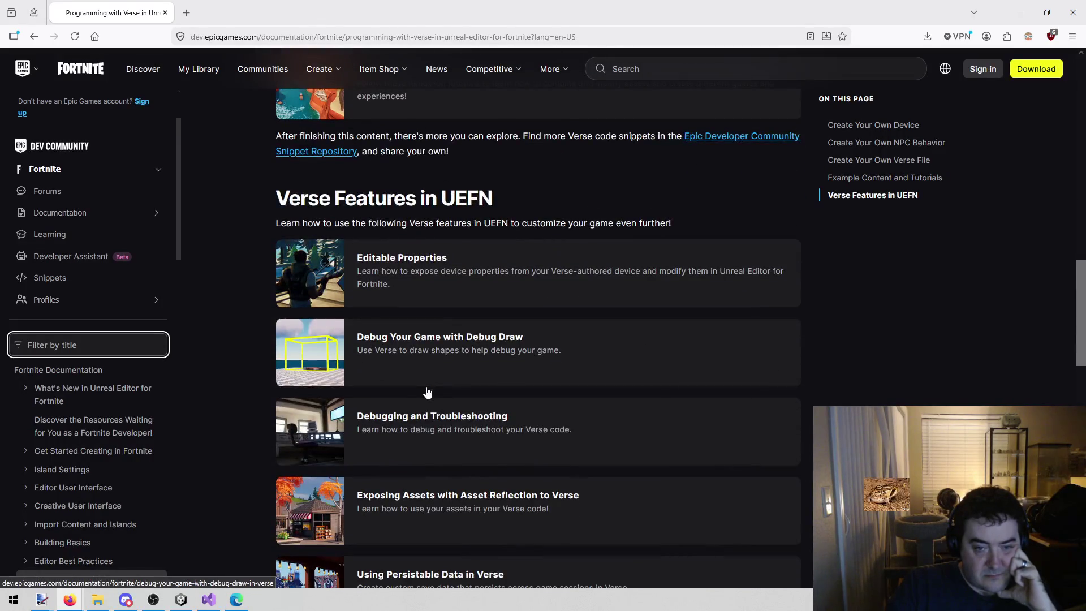
scroll(428, 392, "down", 12)
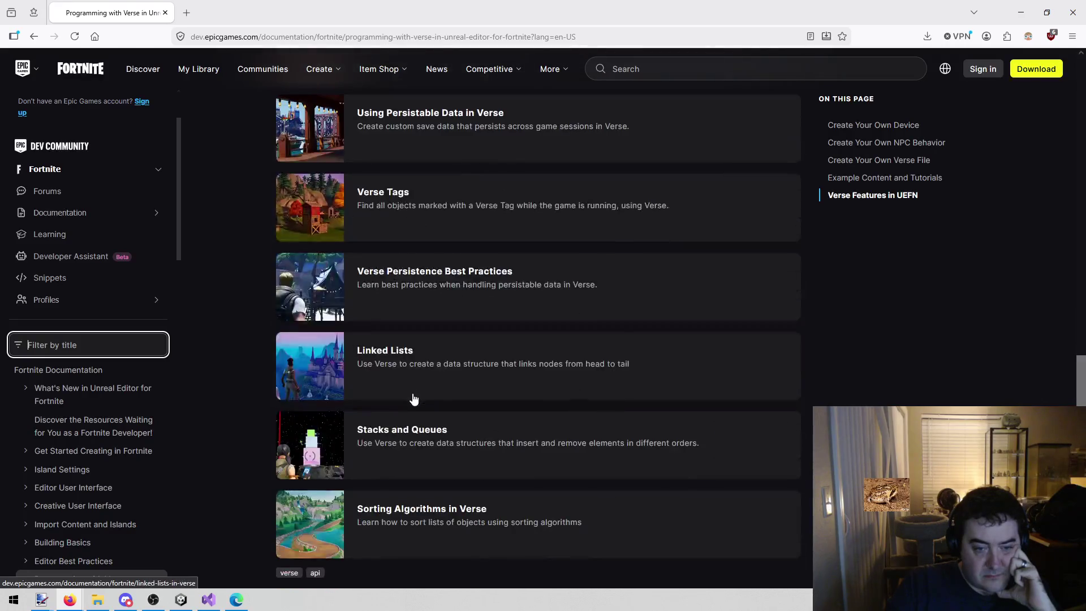
scroll(401, 393, "up", 18)
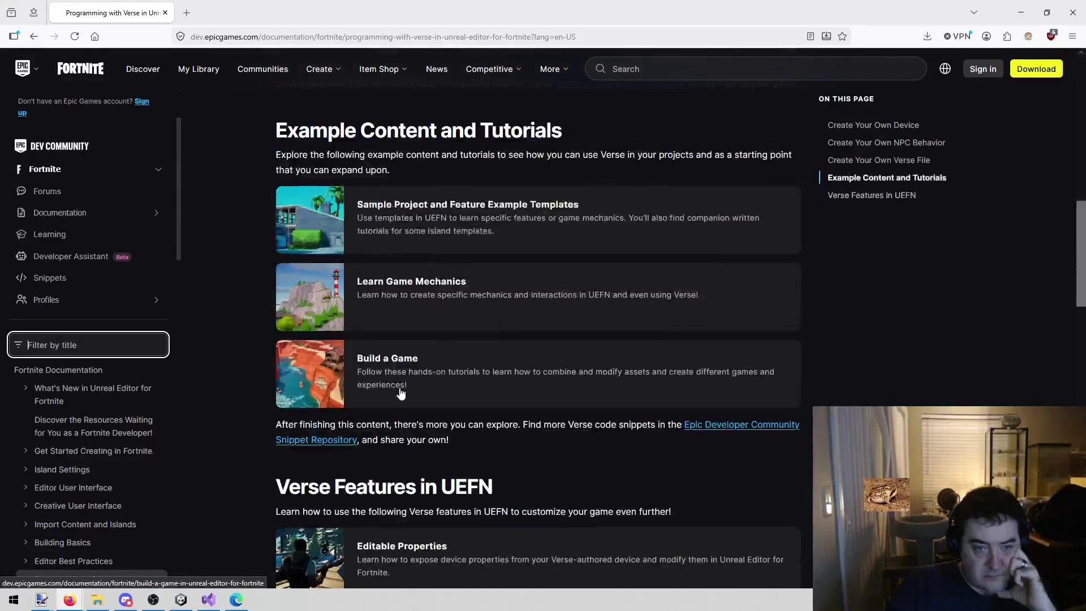
mouse_move(552, 335)
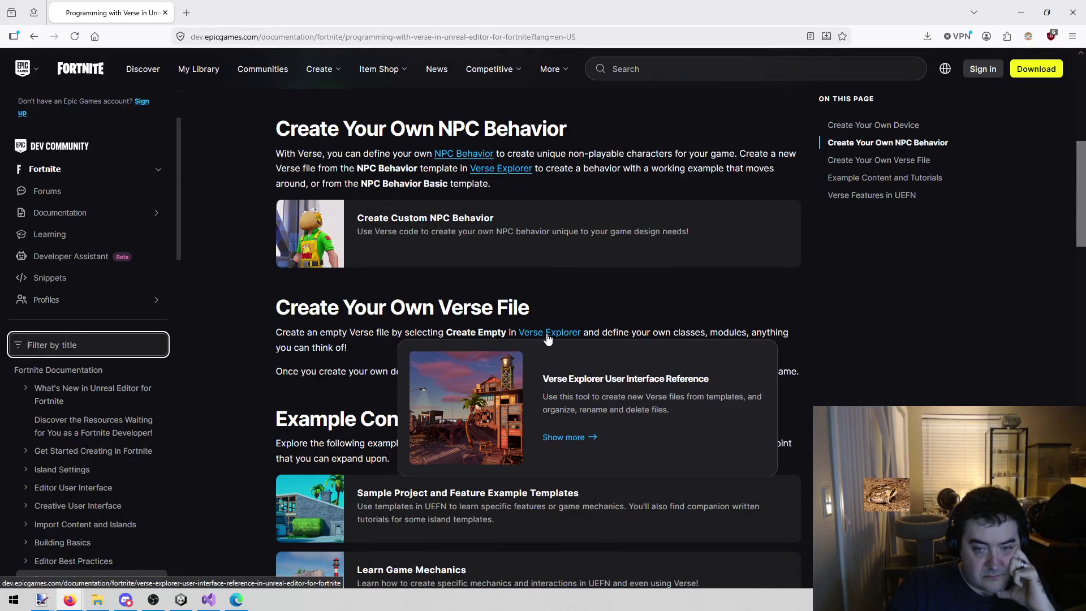
scroll(498, 323, "up", 1)
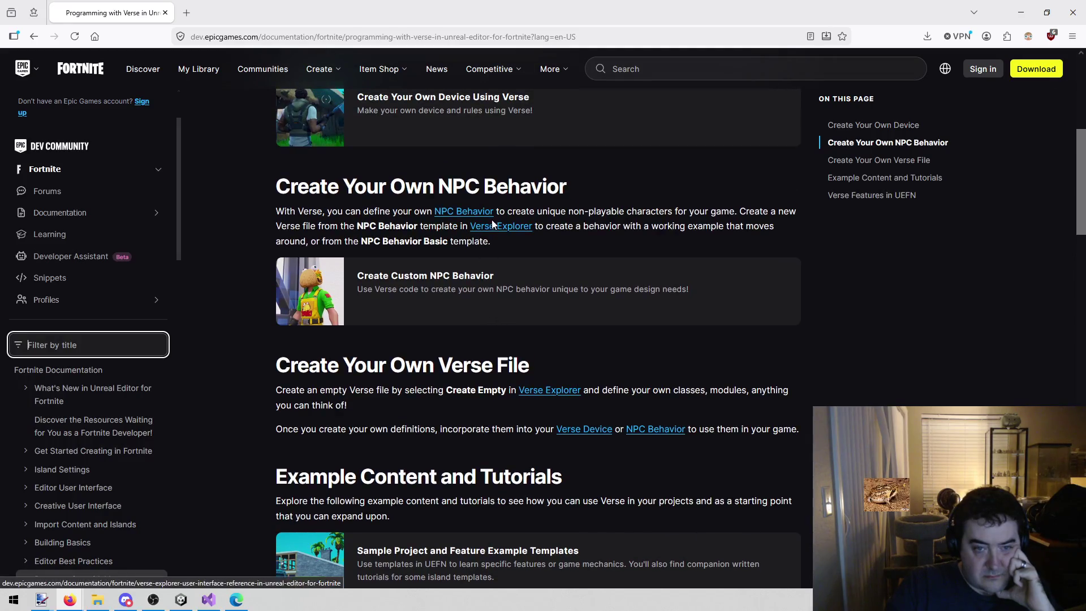
left_click(464, 214)
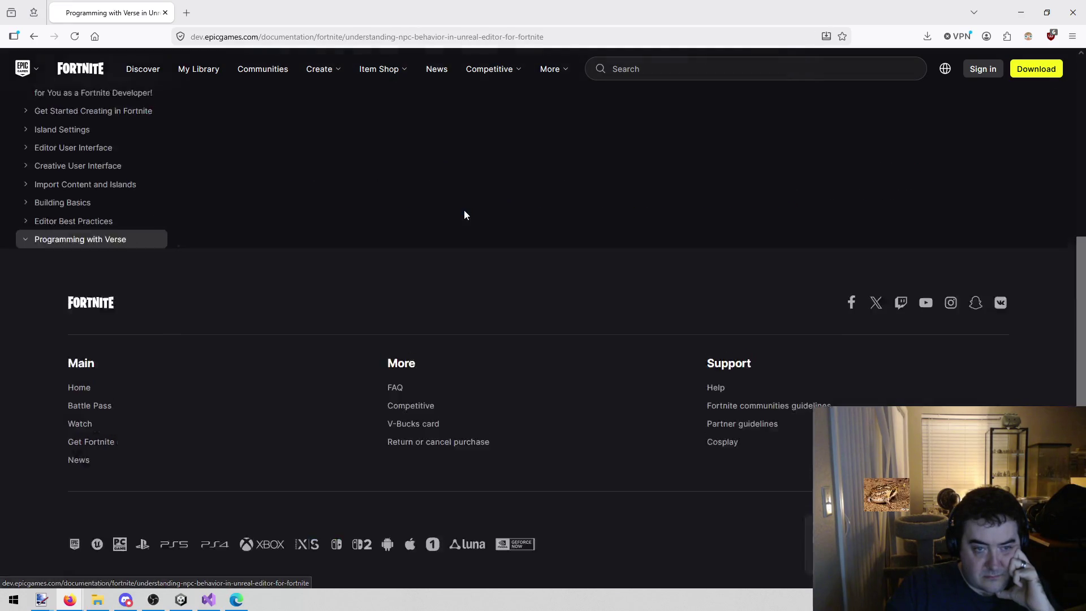
Step: Expand the on_damaged_behavior code sample and highlight the if/then block inside OnBegin
scroll(447, 227, "down", 15)
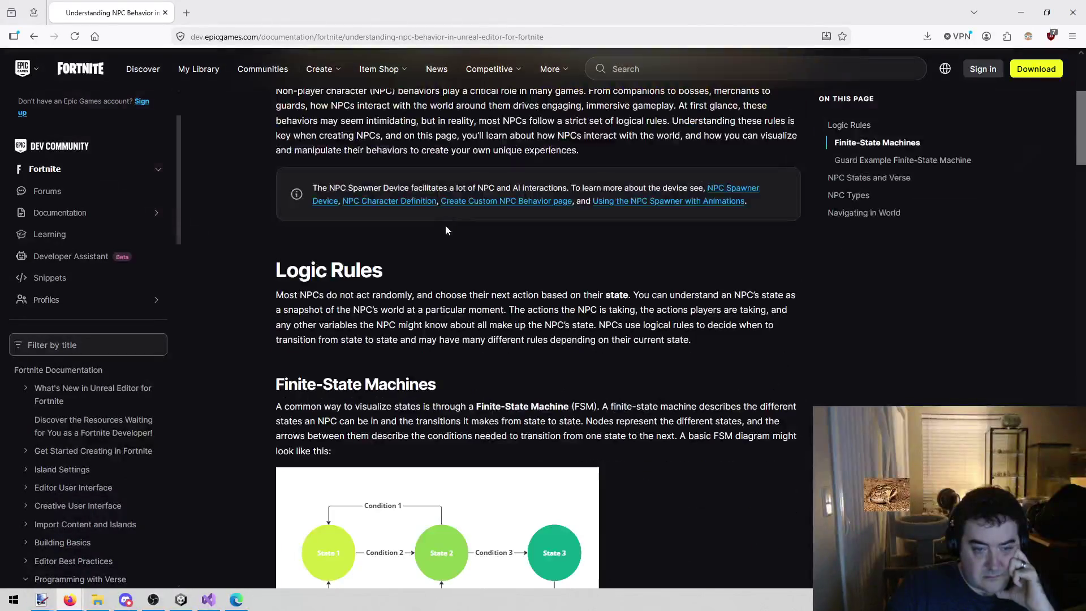
scroll(432, 247, "down", 15)
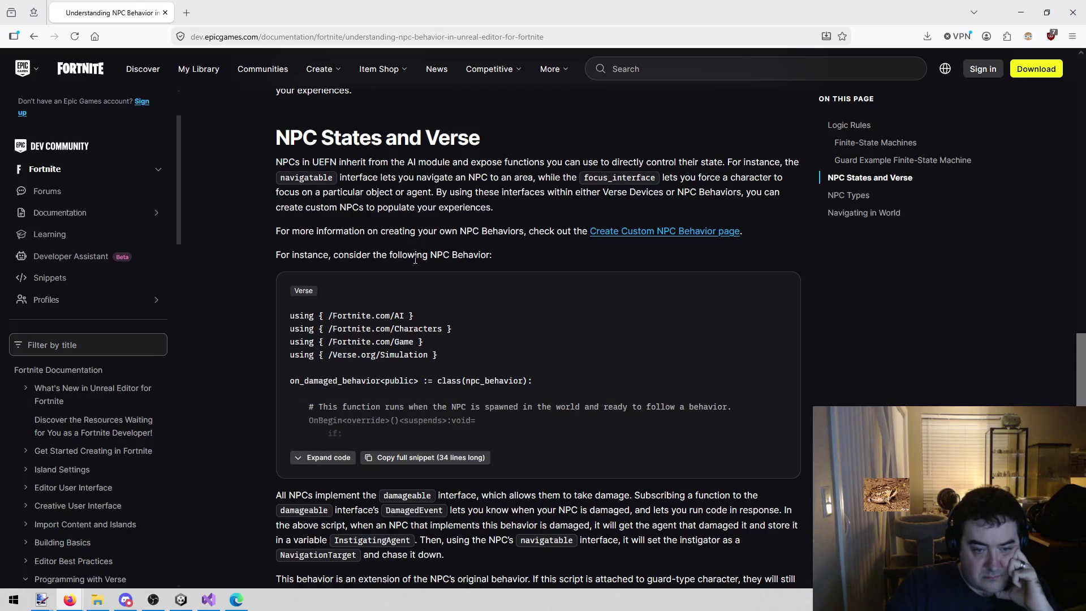
scroll(413, 261, "down", 7)
scroll(413, 261, "up", 6)
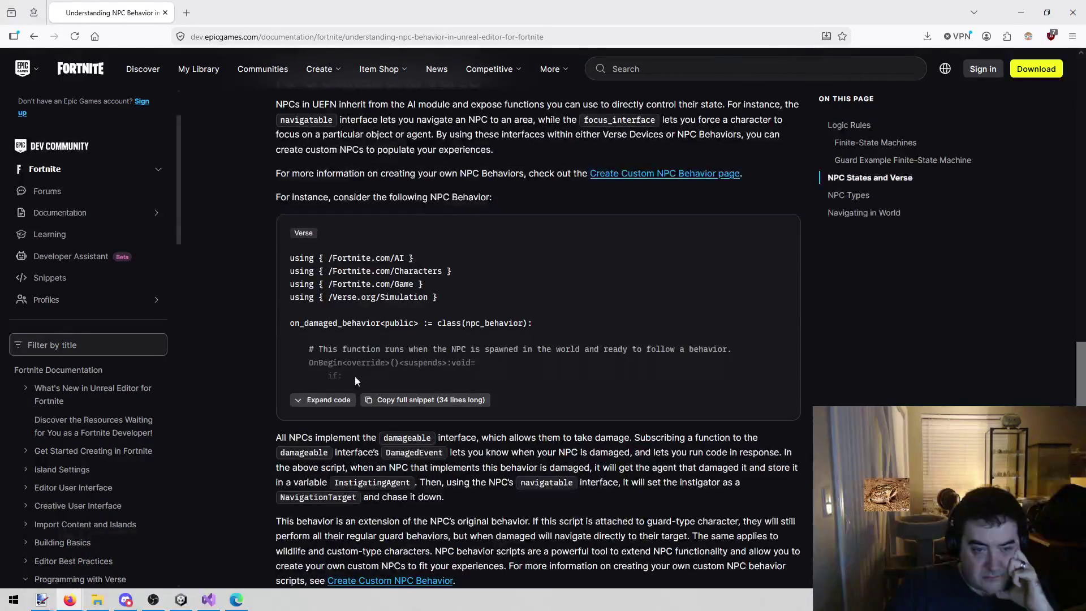
left_click(322, 399)
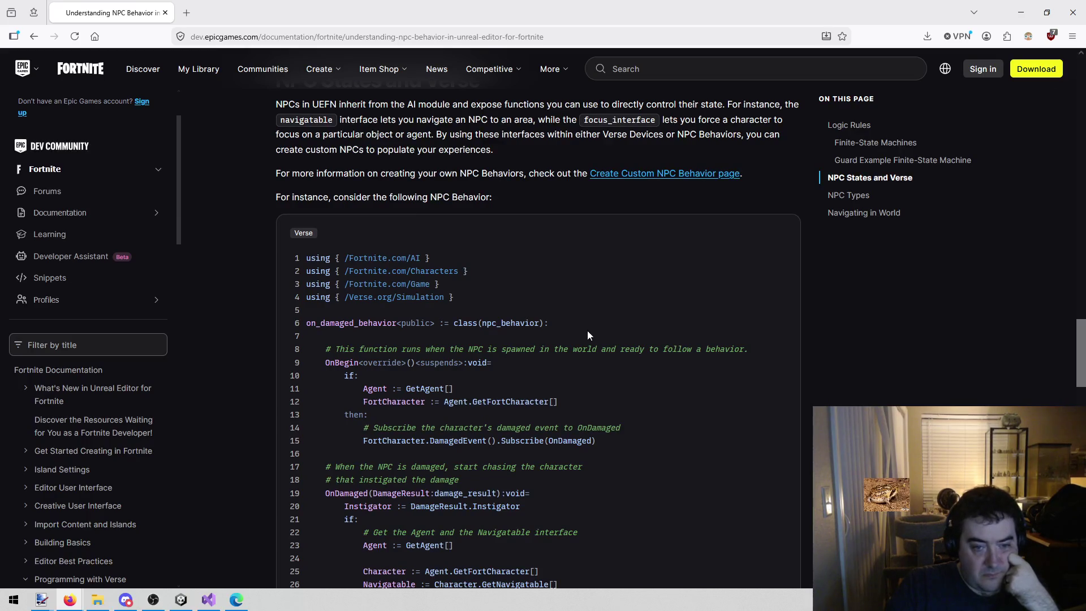
mouse_move(435, 323)
left_mouse_down()
mouse_move(459, 329)
mouse_move(451, 321)
left_mouse_up()
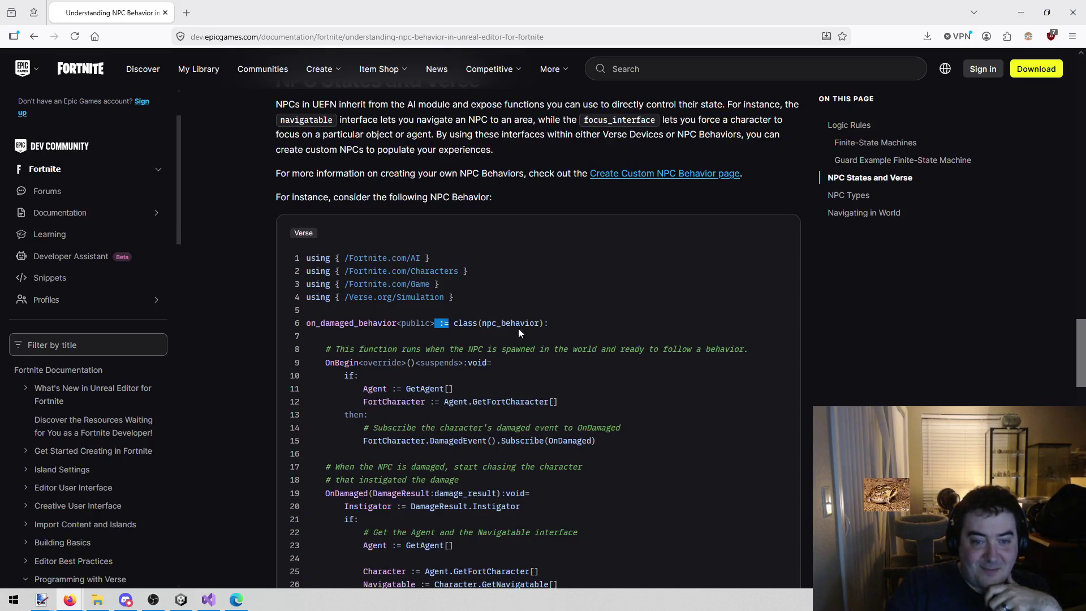
left_click(554, 351)
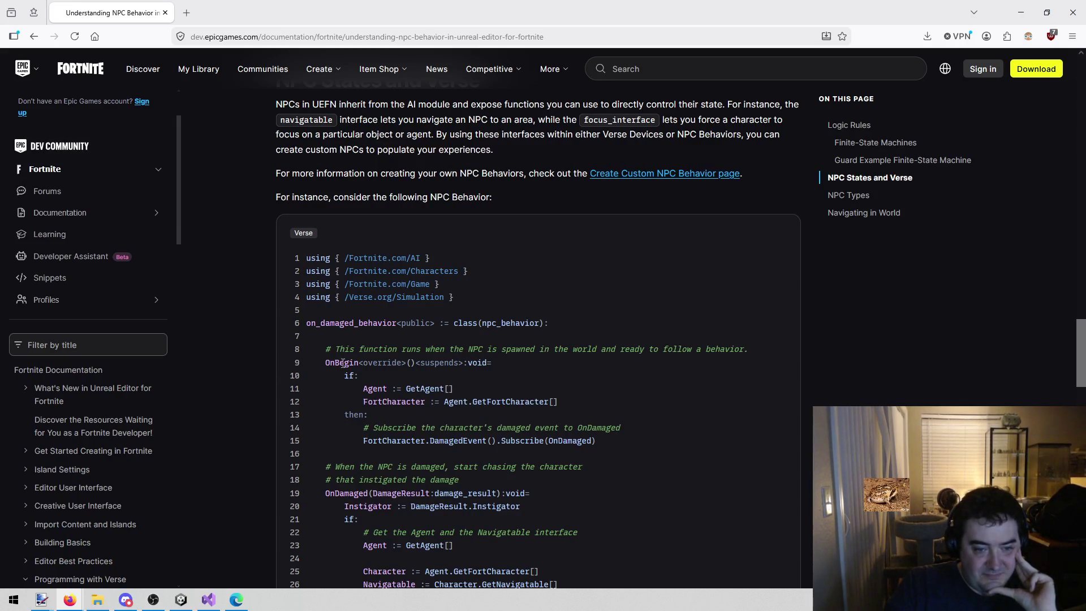
scroll(584, 317, "down", 2)
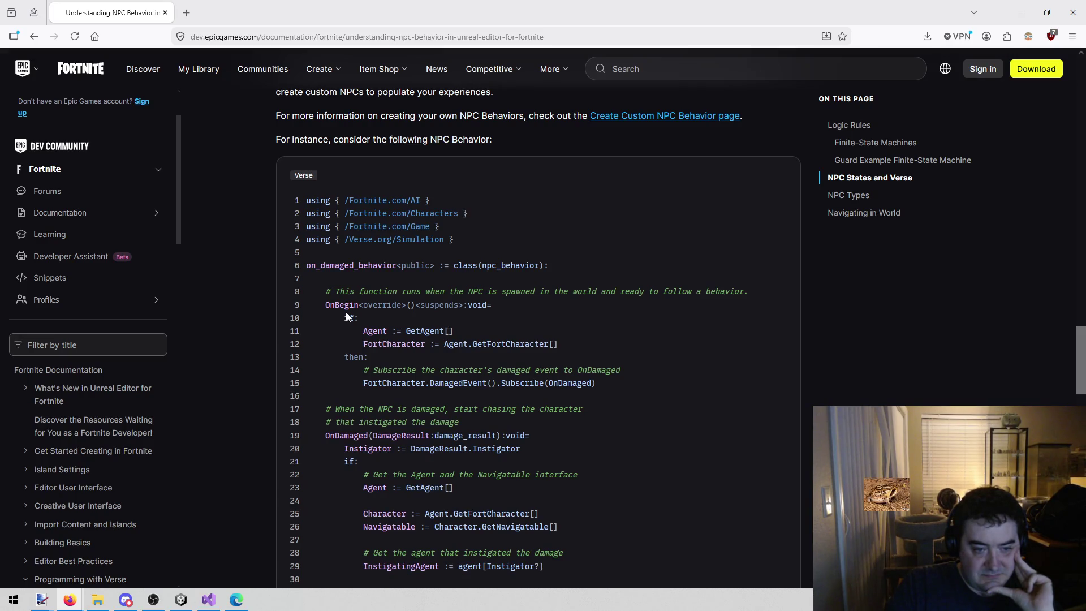
mouse_move(362, 324)
left_mouse_down()
mouse_move(452, 345)
mouse_move(413, 357)
left_mouse_up()
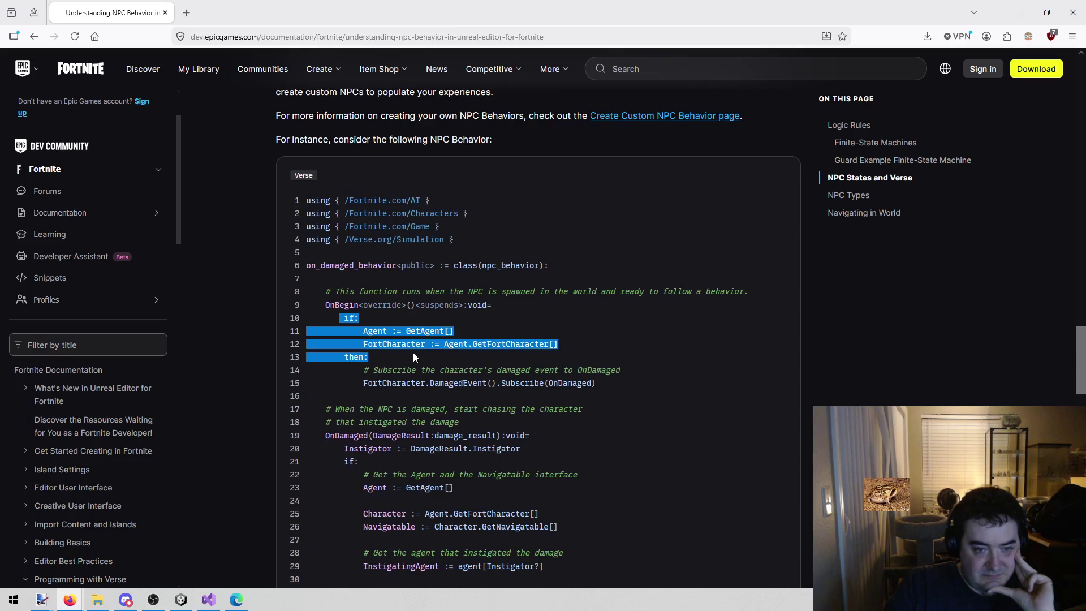
Step: Highlight the then: line and the OnDamaged handler while reading further down the example
left_click(414, 353)
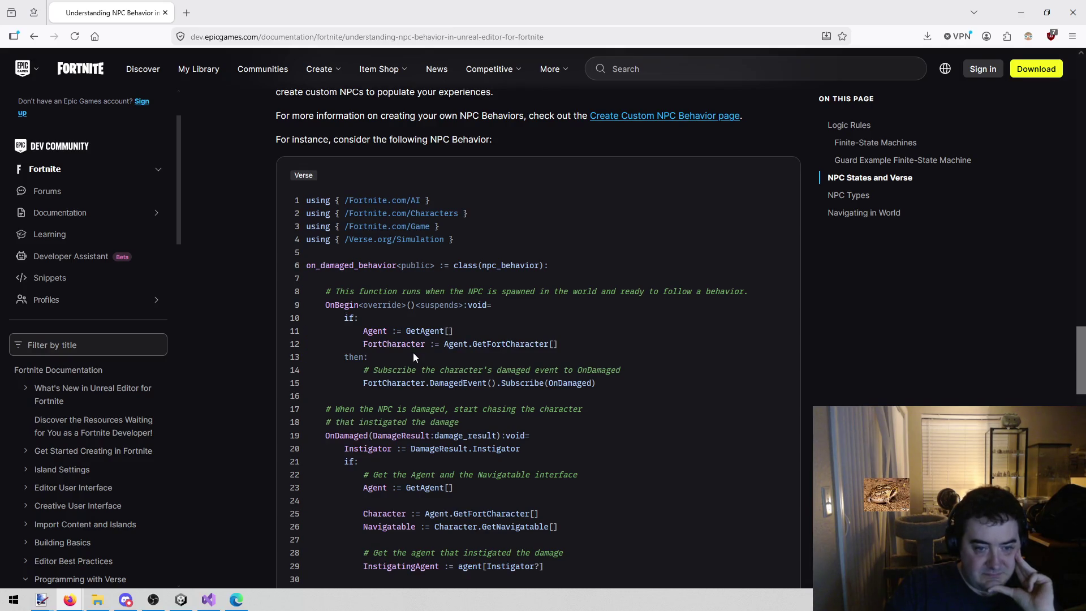
mouse_move(368, 356)
left_mouse_down()
mouse_move(340, 355)
mouse_move(382, 349)
mouse_move(330, 355)
mouse_move(369, 357)
left_mouse_up()
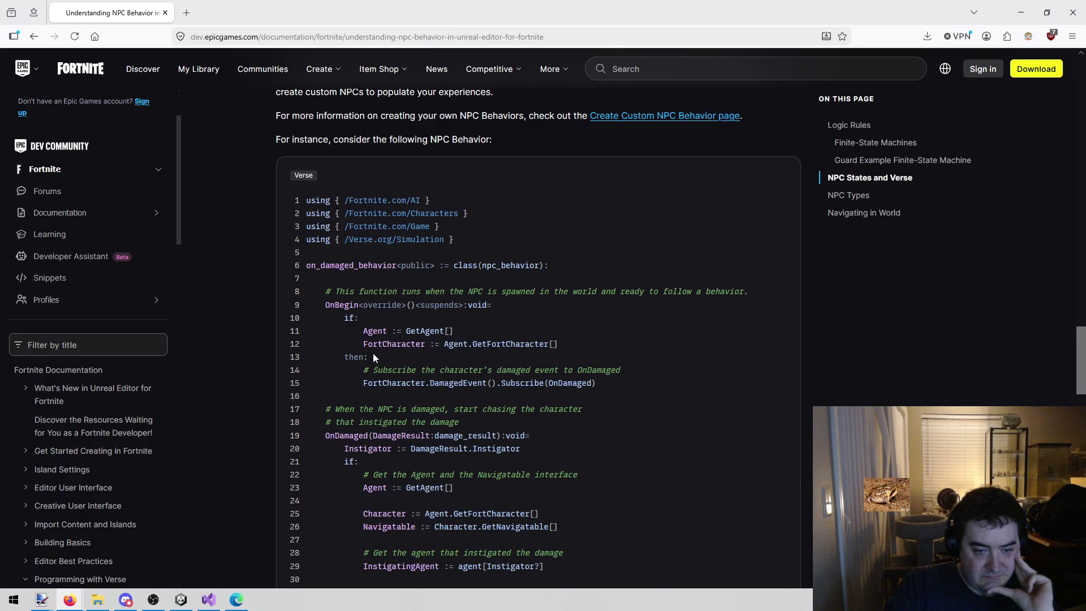
scroll(373, 356, "down", 2)
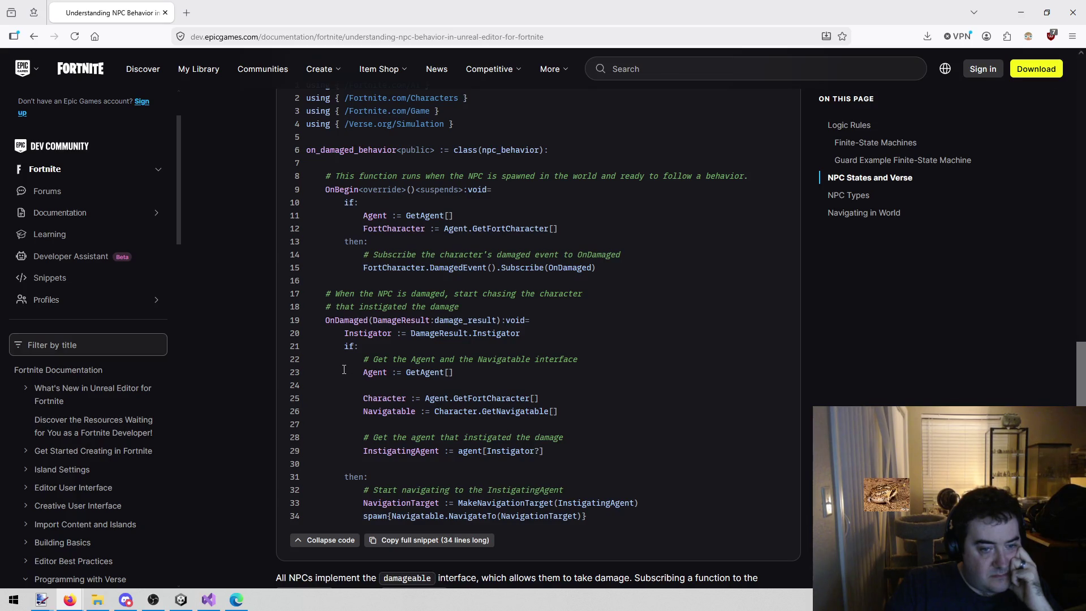
scroll(343, 369, "down", 10)
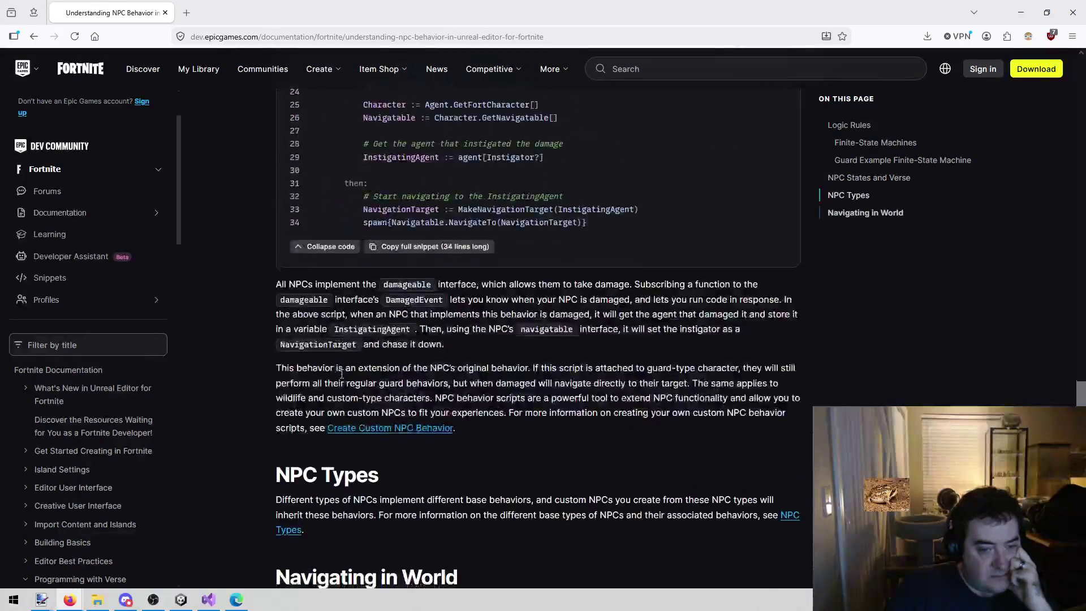
scroll(354, 368, "up", 8)
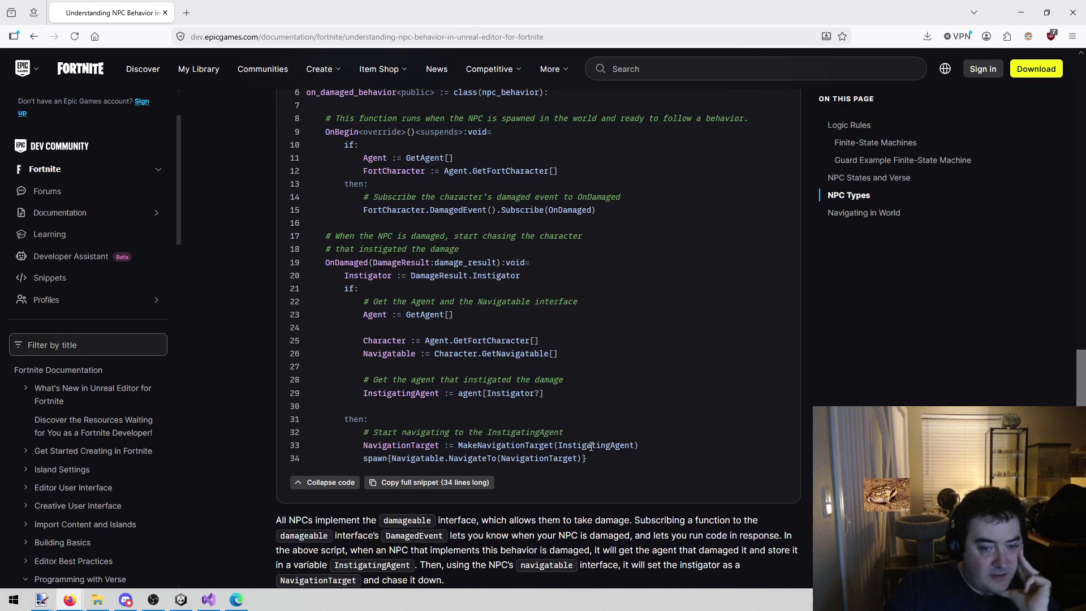
mouse_move(595, 463)
left_mouse_down()
mouse_move(273, 247)
mouse_move(680, 388)
mouse_move(704, 468)
left_mouse_up()
left_click(276, 246)
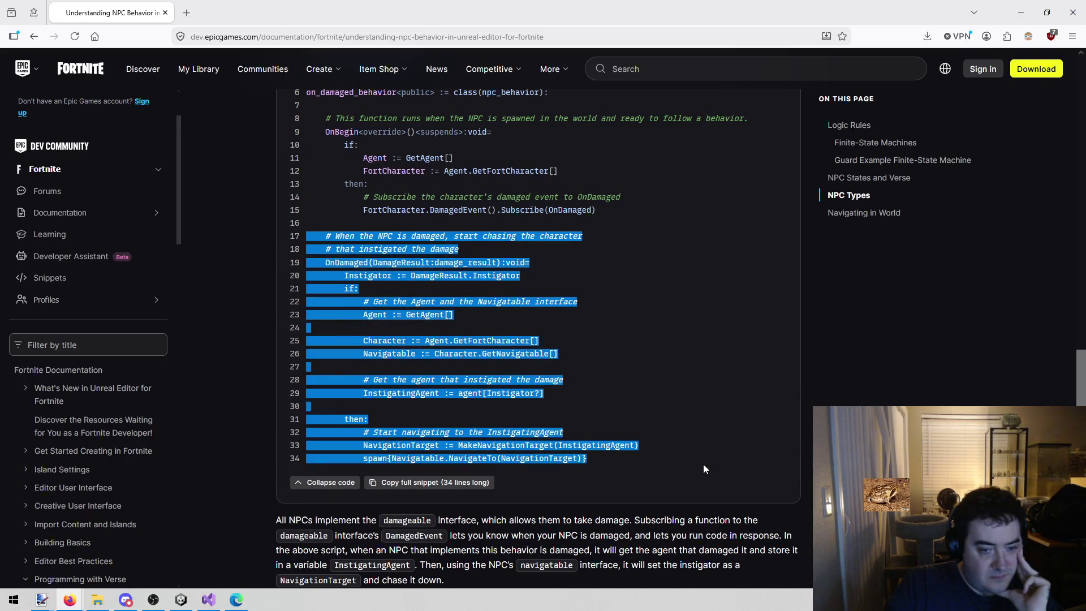
left_click(621, 362)
scroll(621, 362, "up", 2)
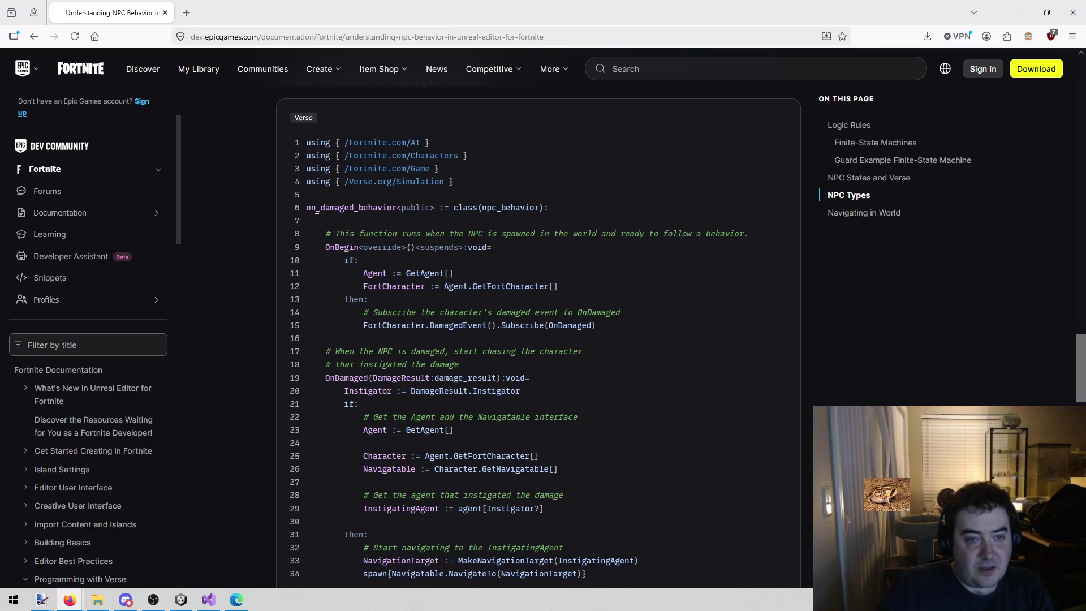
Step: Select the class code from line 6 to the end, then return to Unity and paint.net
mouse_move(302, 209)
left_mouse_down()
mouse_move(534, 243)
mouse_move(616, 353)
left_mouse_up()
scroll(617, 353, "down", 1)
left_click_drag(609, 451, 616, 455)
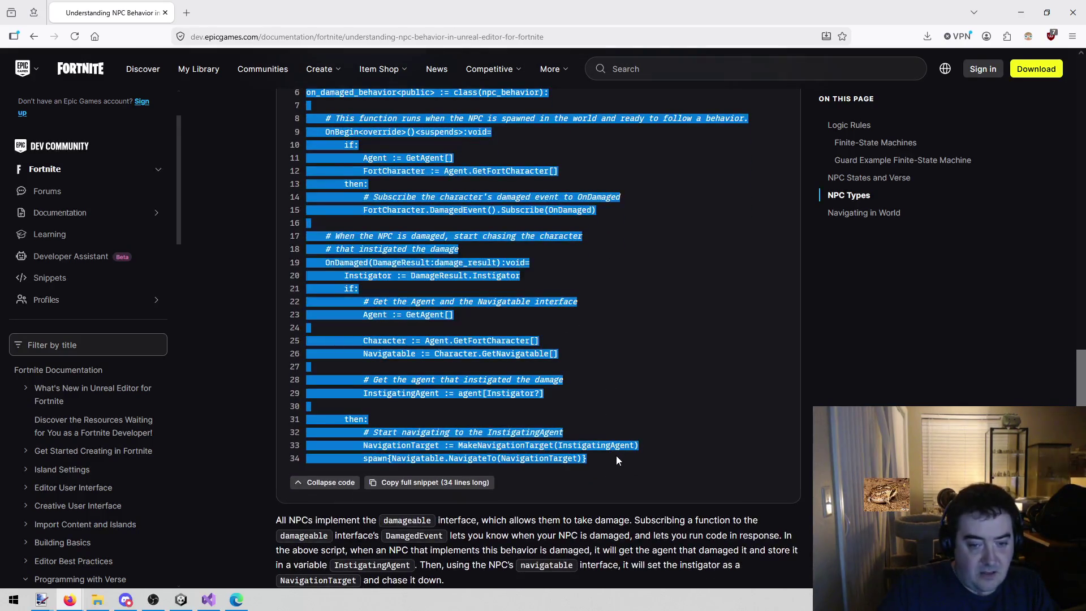
left_click(648, 339)
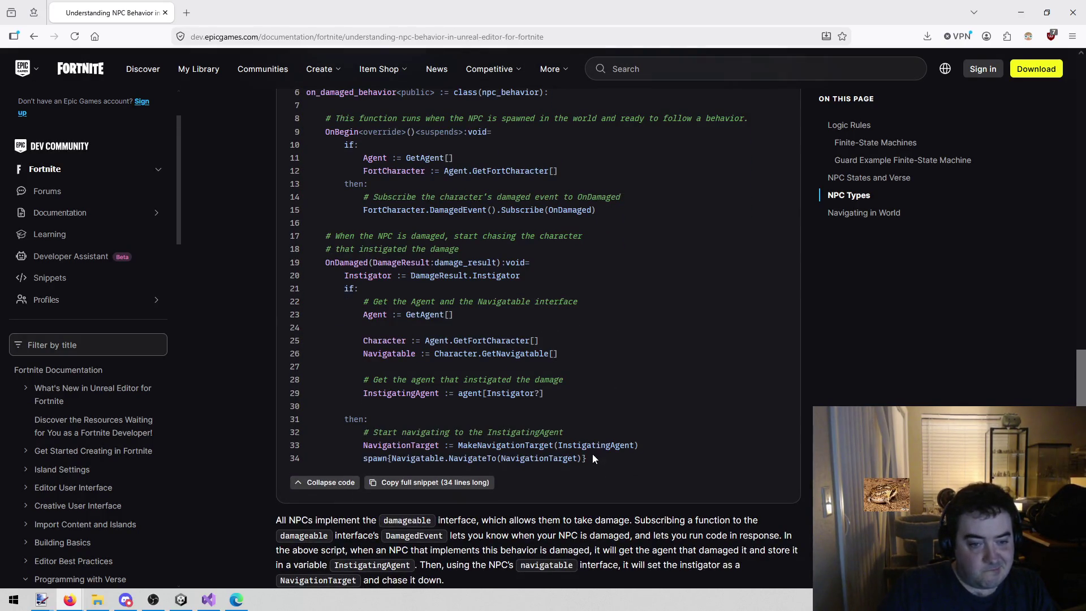
mouse_move(592, 459)
left_mouse_down()
mouse_move(333, 261)
mouse_move(331, 170)
mouse_move(331, 274)
mouse_move(304, 209)
left_mouse_up()
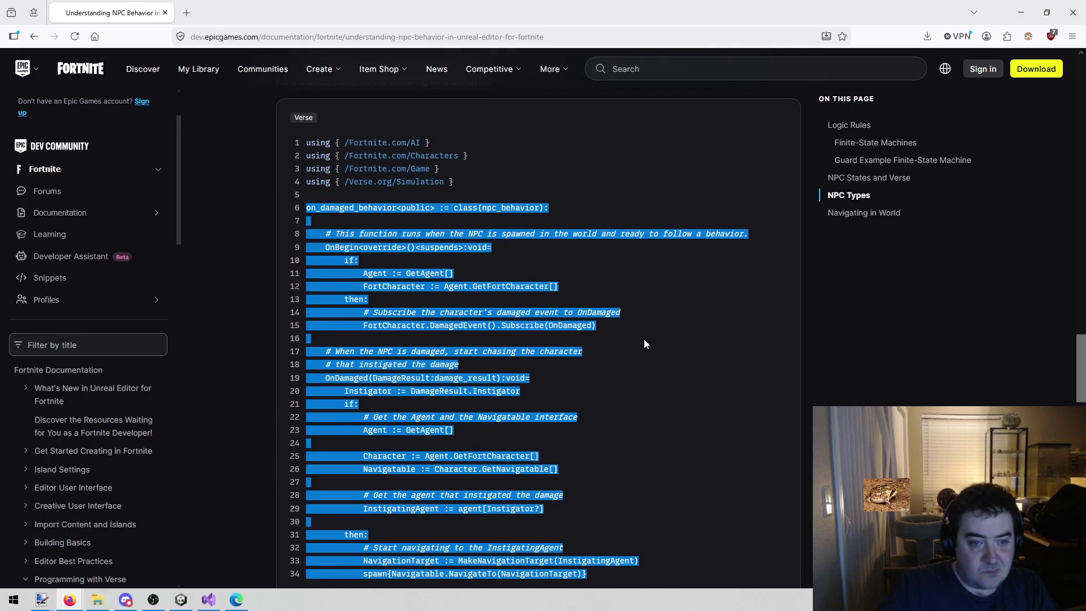
left_click(659, 407)
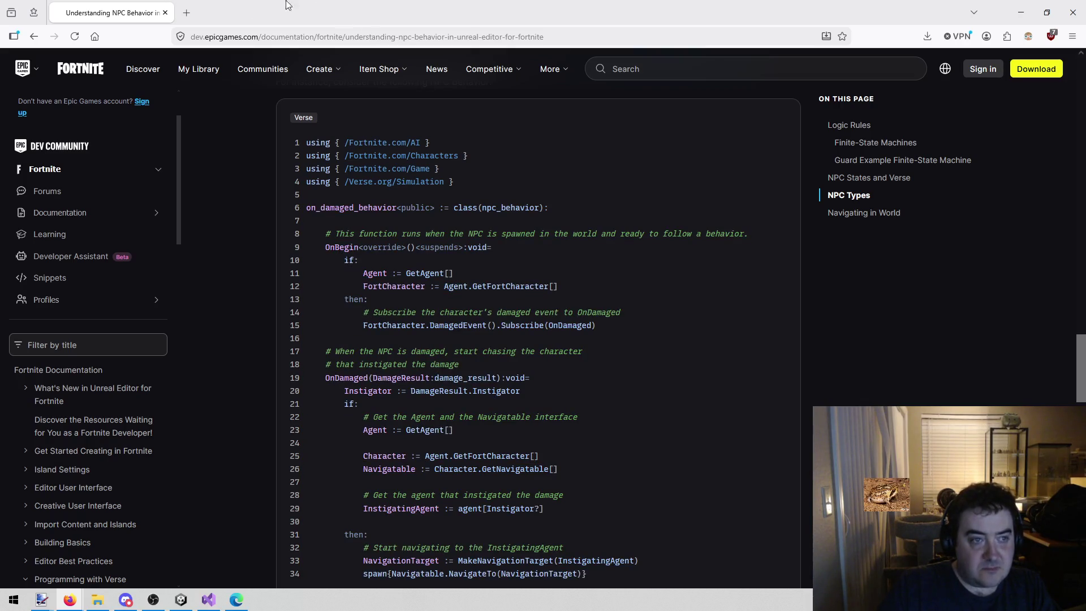
key("alt+Tab")
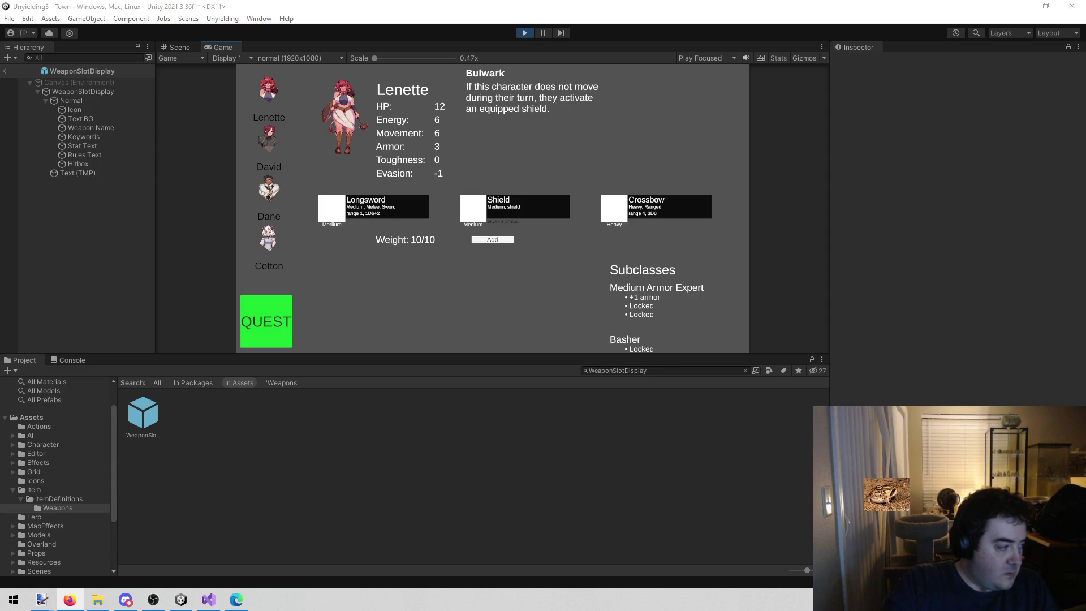
key("alt+Tab")
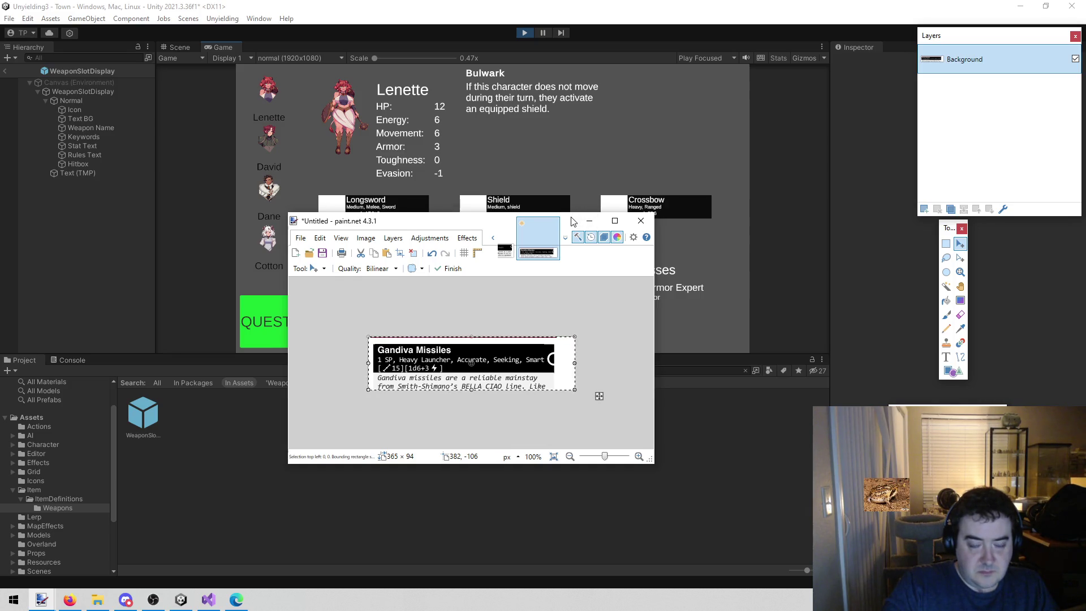
Step: Move the paint.net window higher, then minimize it
left_click_drag(577, 217, 615, 143)
left_click(632, 146)
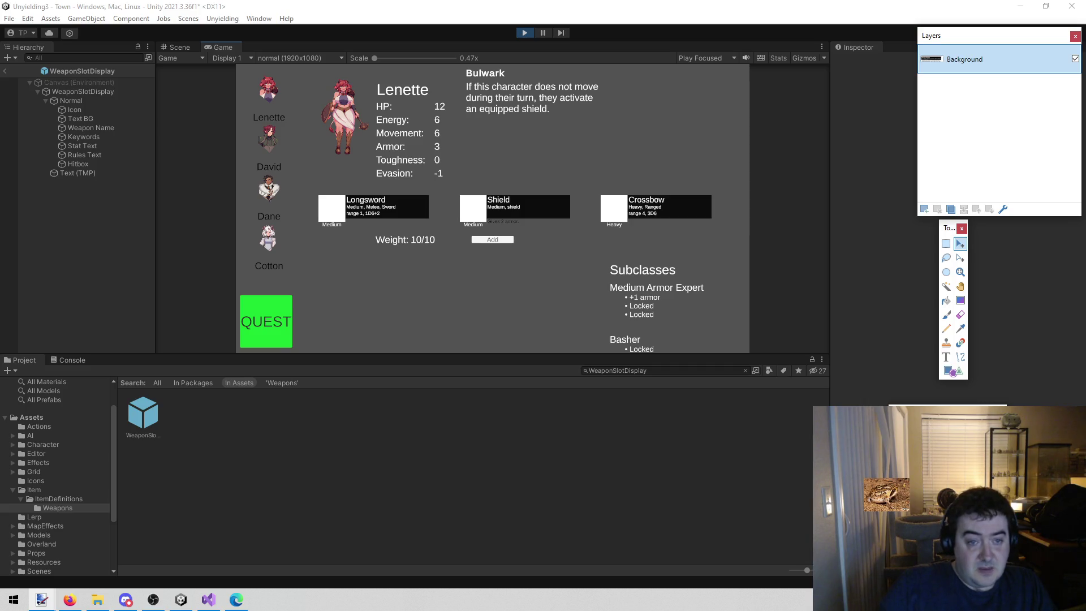
left_click(263, 140)
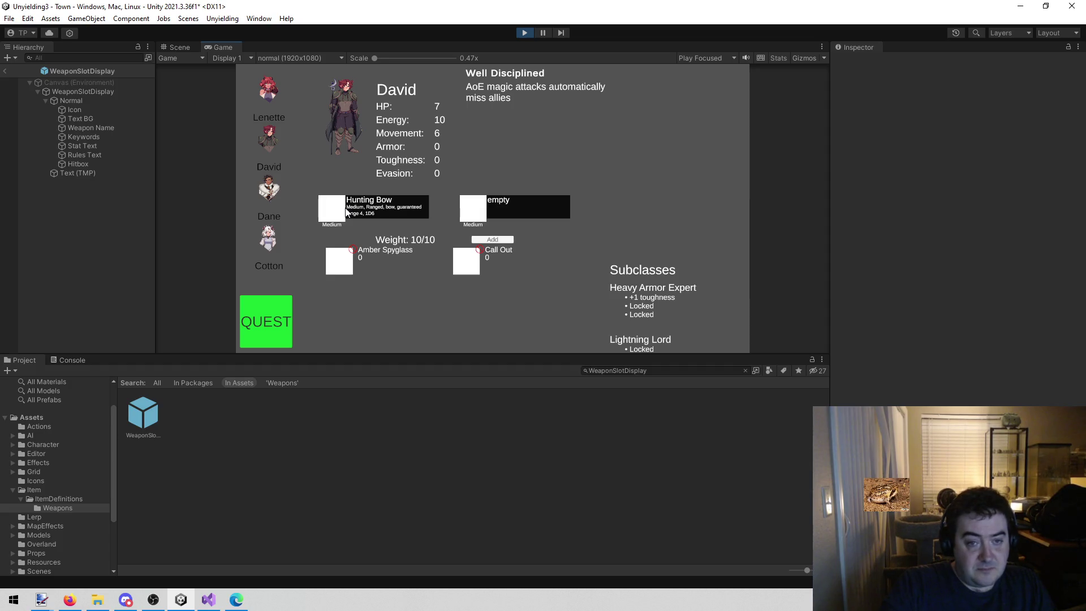
left_click(270, 103)
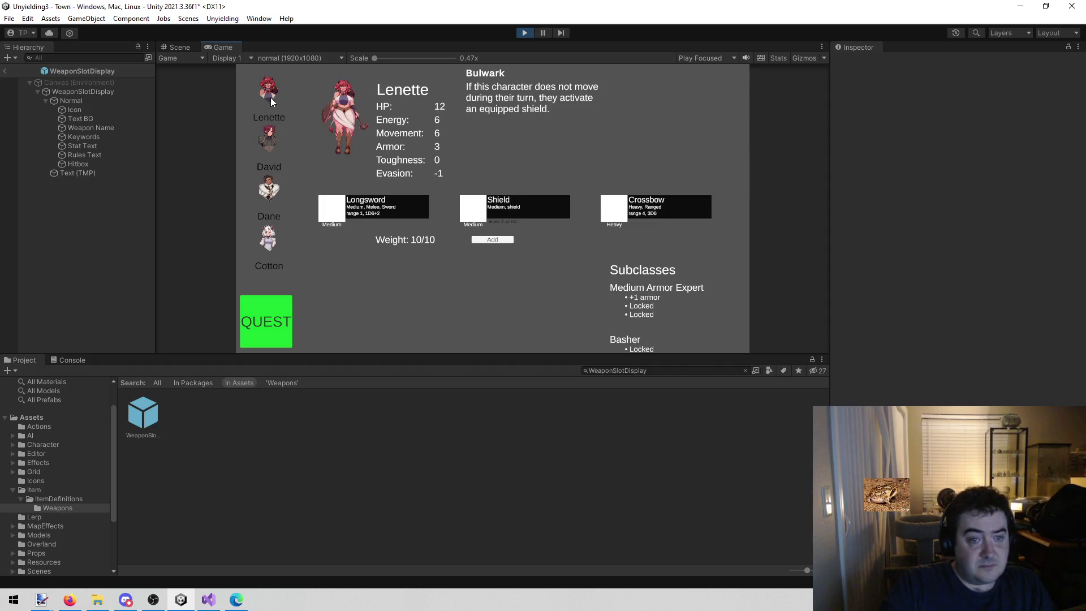
left_click(277, 142)
left_click(272, 195)
left_click(269, 241)
left_click(276, 144)
left_click(272, 103)
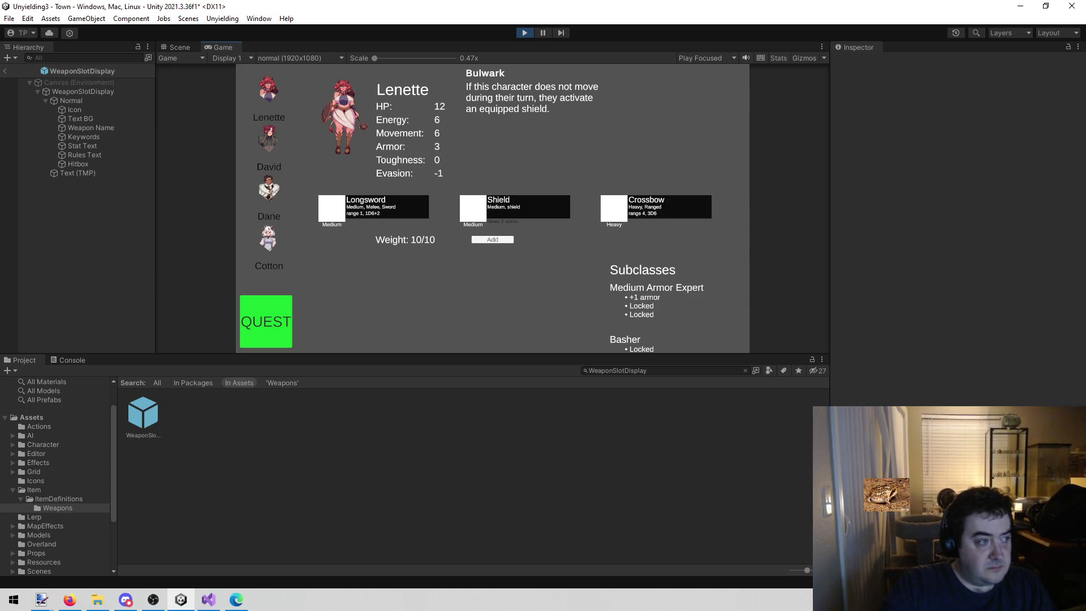
key("alt+Tab")
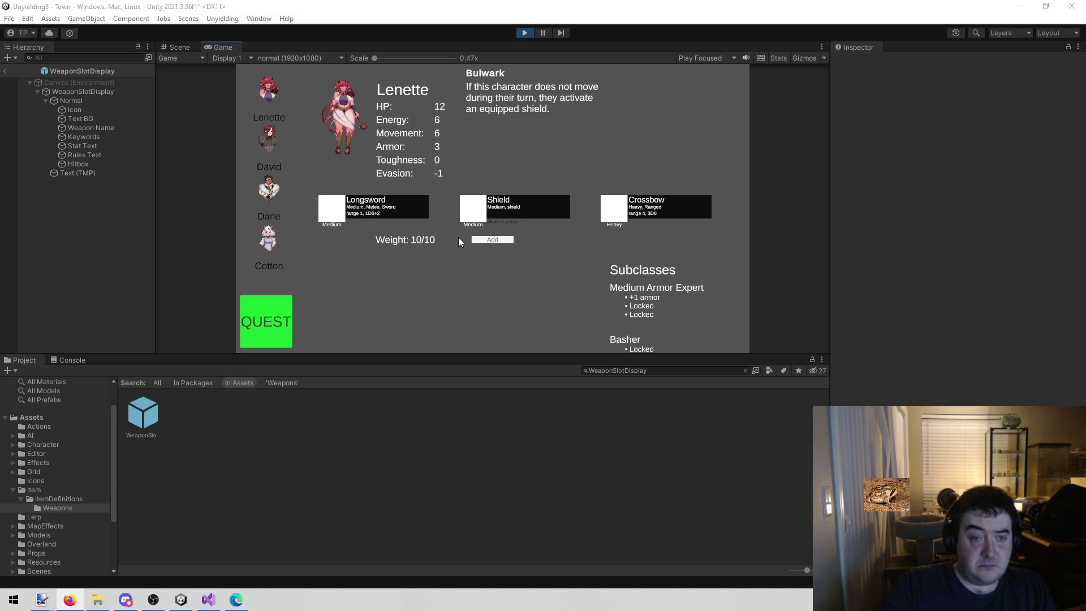
Step: Stretch the weapon slot Hitbox to 410.5×121.7 so it covers the card and its label
left_click(190, 50)
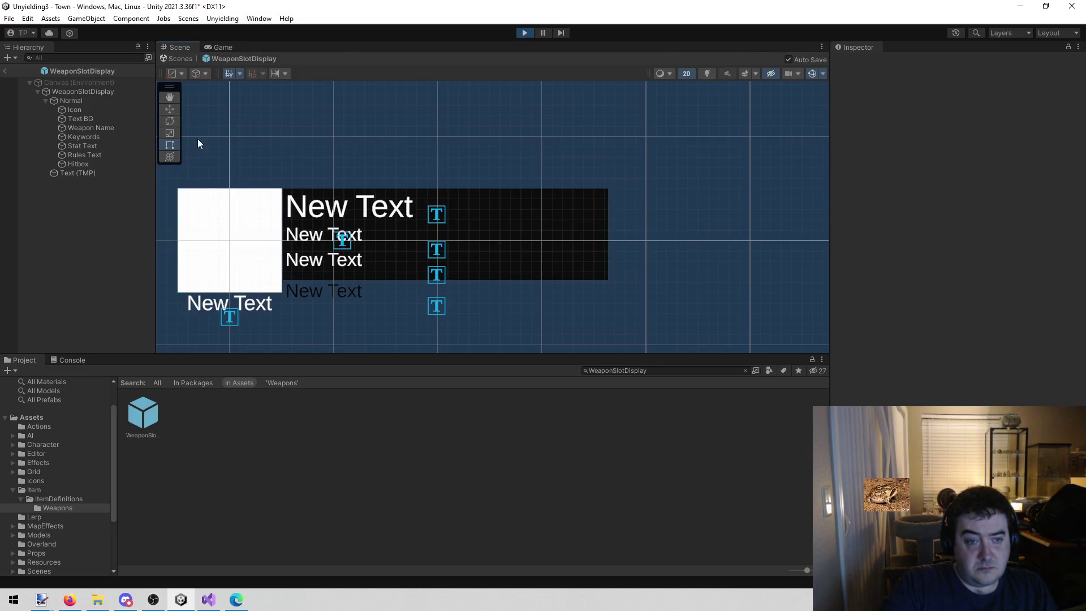
left_click(90, 164)
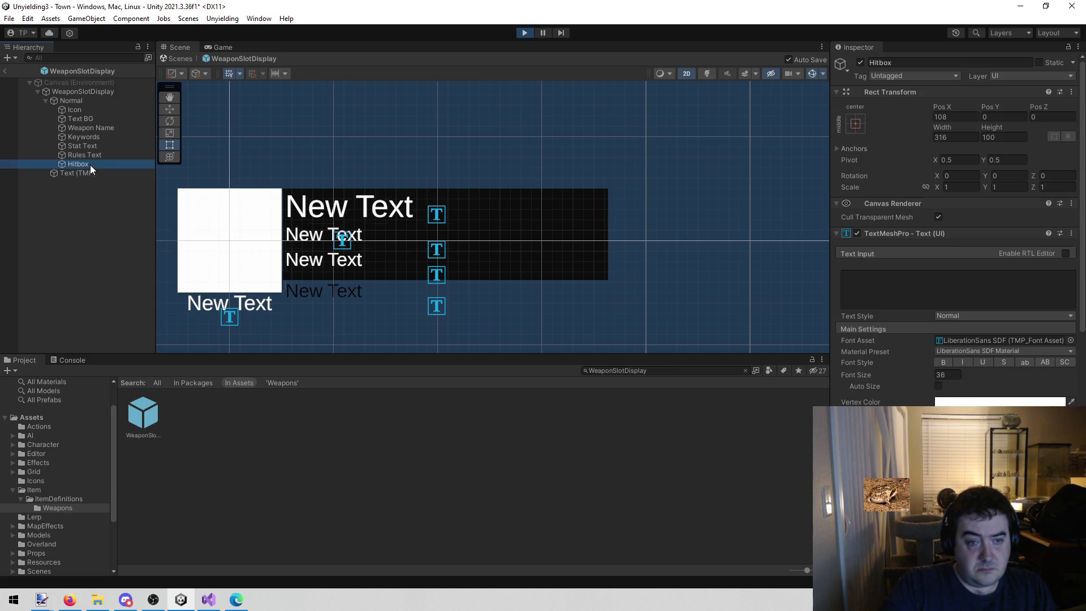
left_click_drag(507, 214, 605, 214)
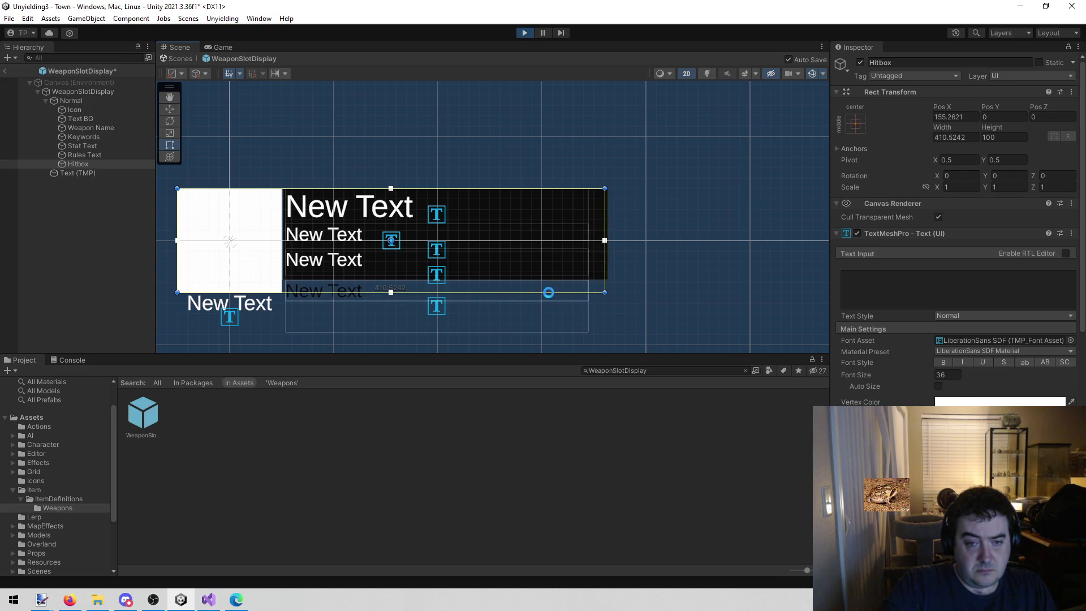
left_click_drag(535, 293, 533, 317)
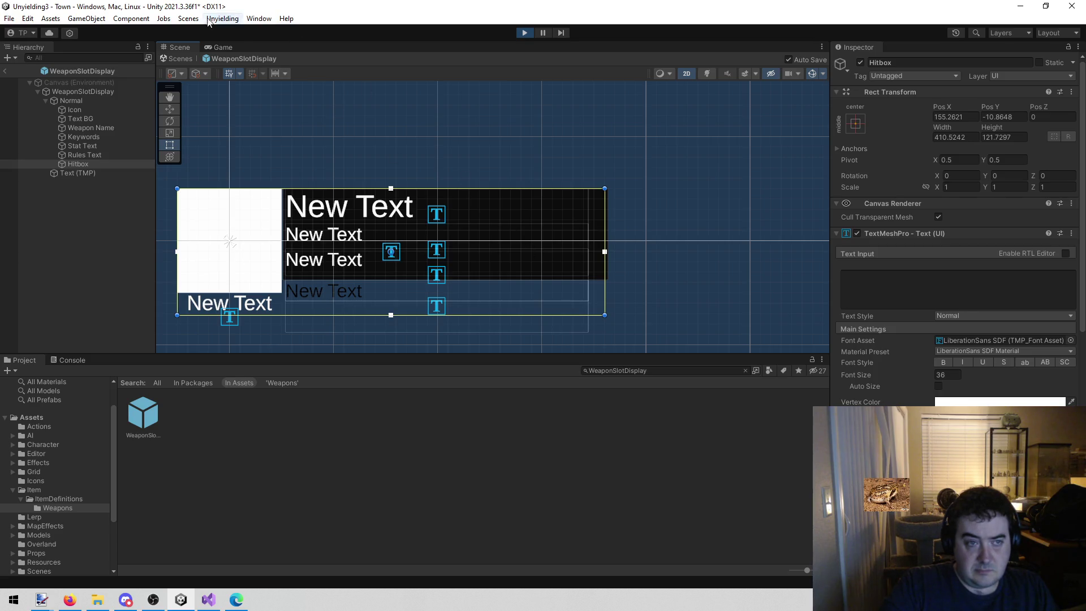
left_click(225, 47)
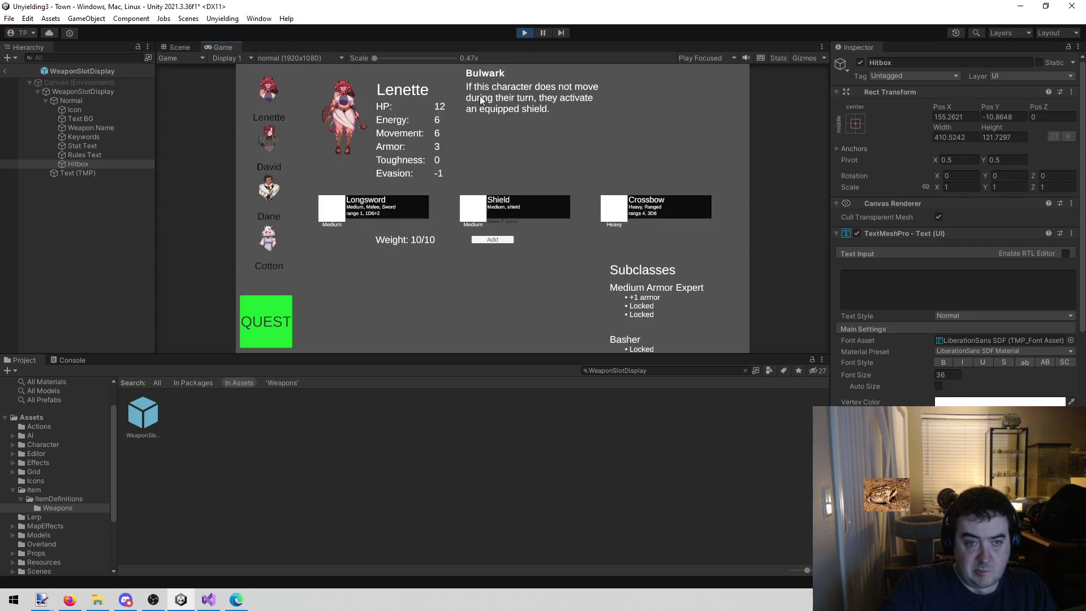
Step: Restart play mode with the updated weapon slot prefab and switch to another party member
left_click(522, 35)
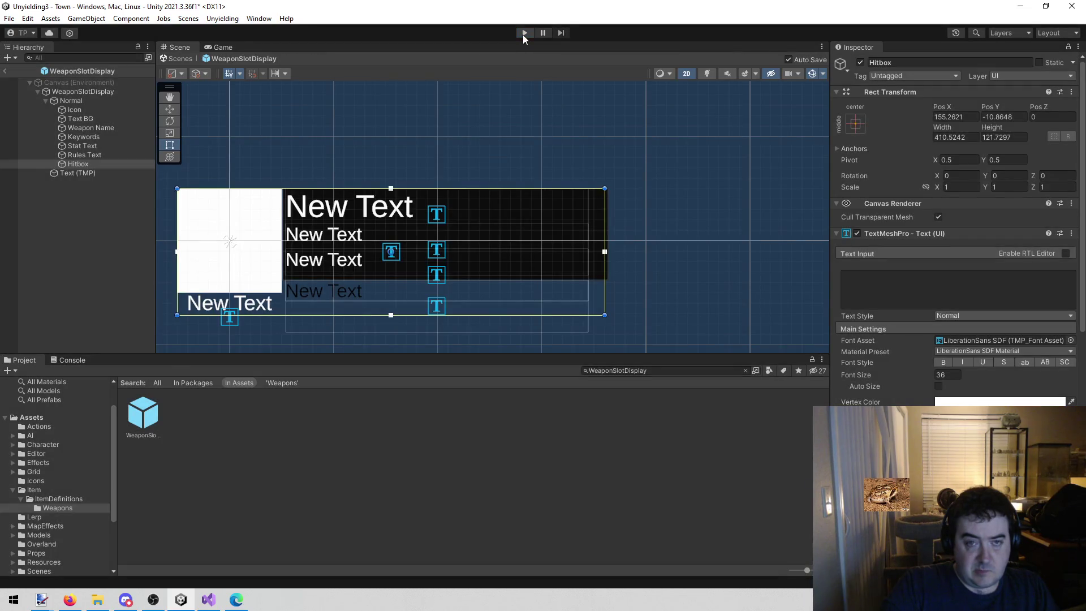
left_click(522, 35)
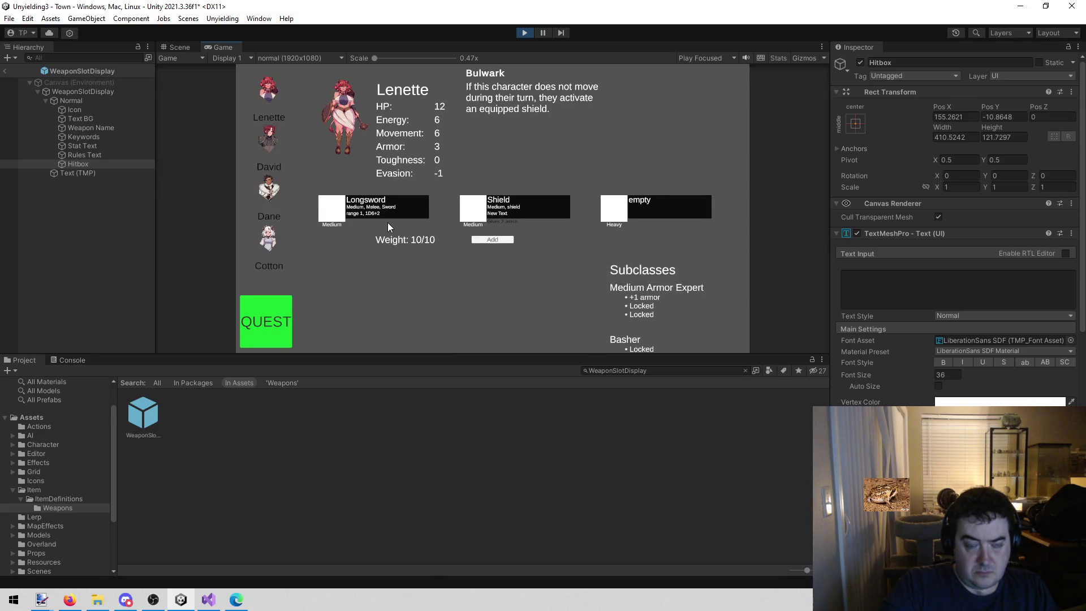
left_click(272, 133)
Step: Compare Dane, Cotton and David's weapon cards, then reopen WeaponSlotDisplay and select Keywords
left_click(278, 200)
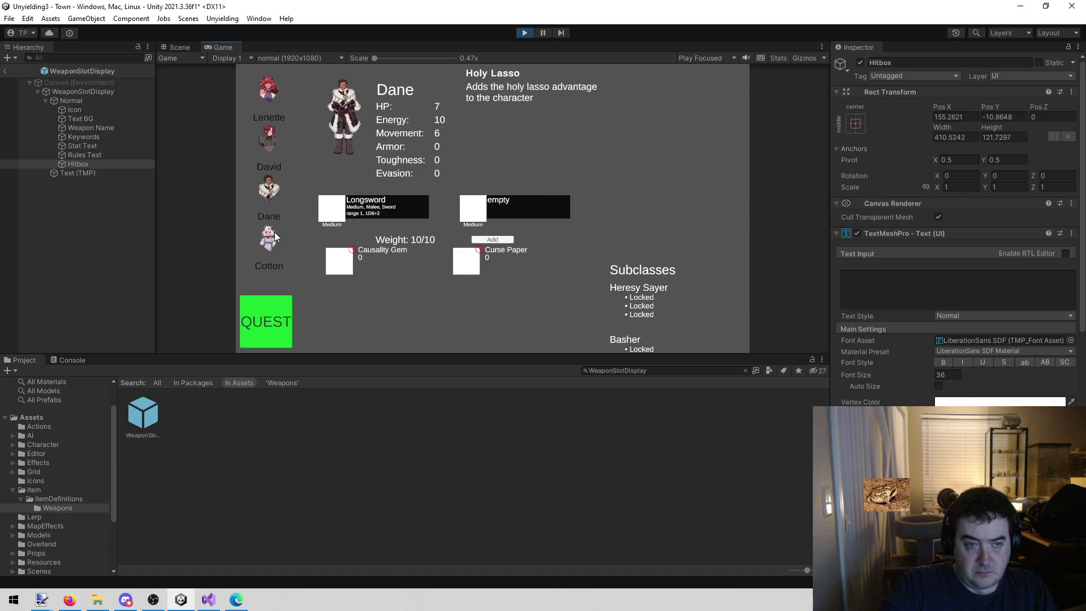
left_click(276, 236)
left_click(256, 189)
left_click(259, 134)
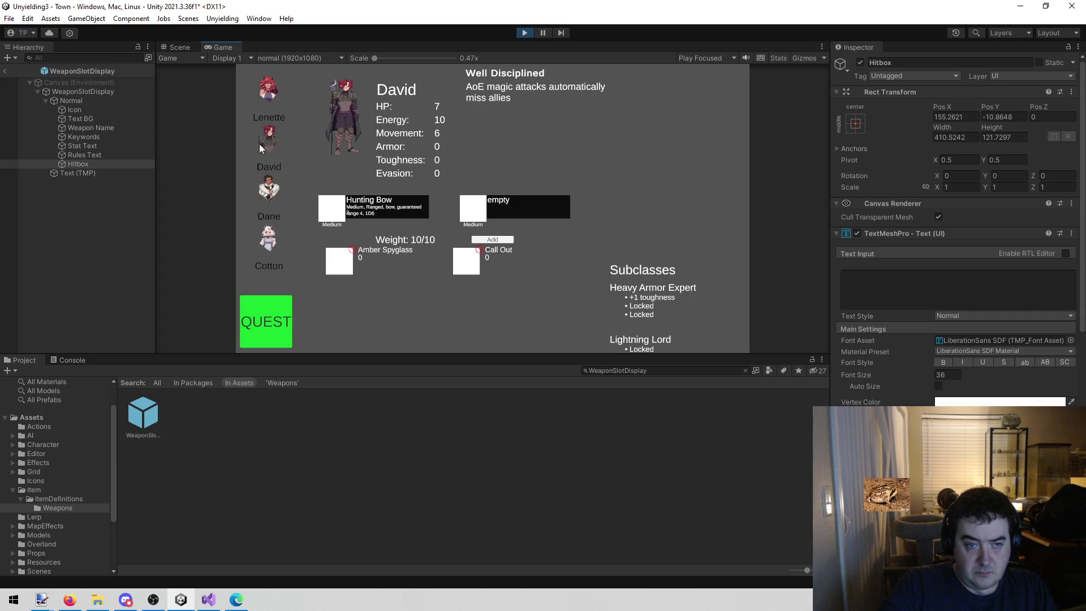
left_click(261, 249)
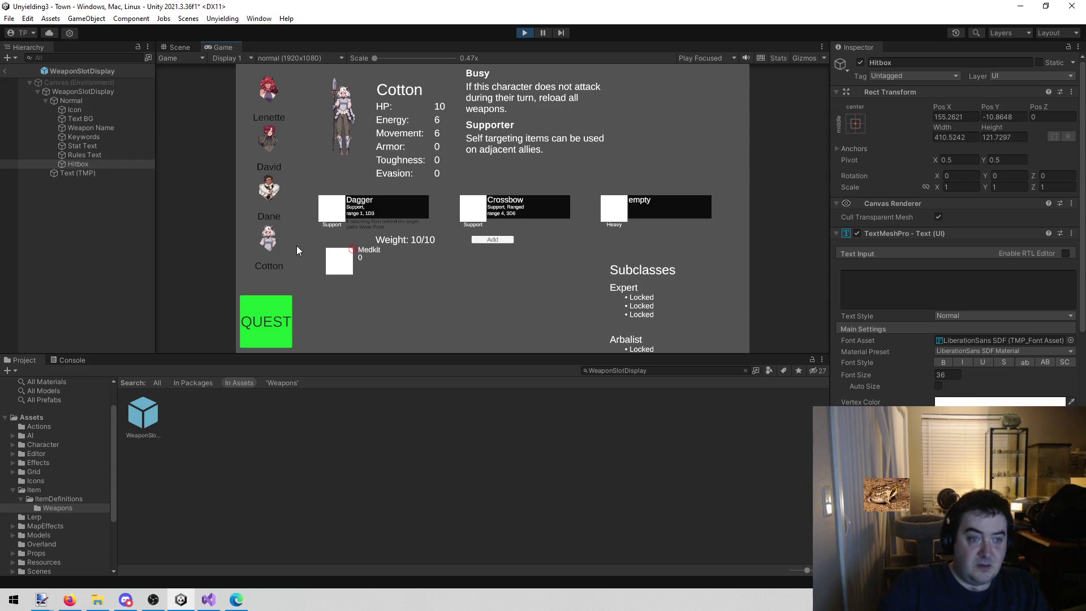
left_click(263, 152)
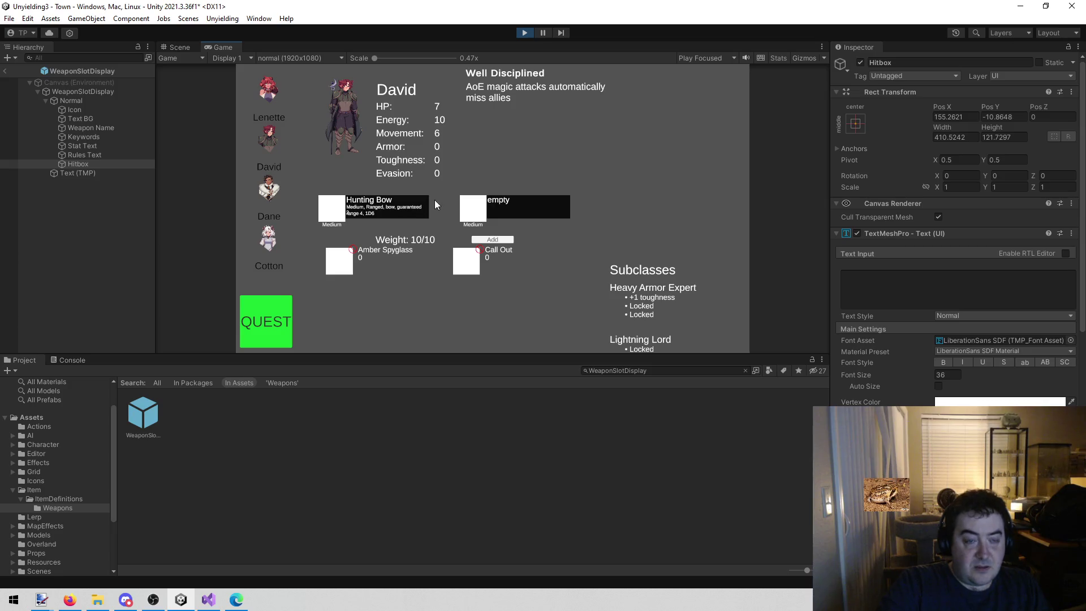
left_click(175, 50)
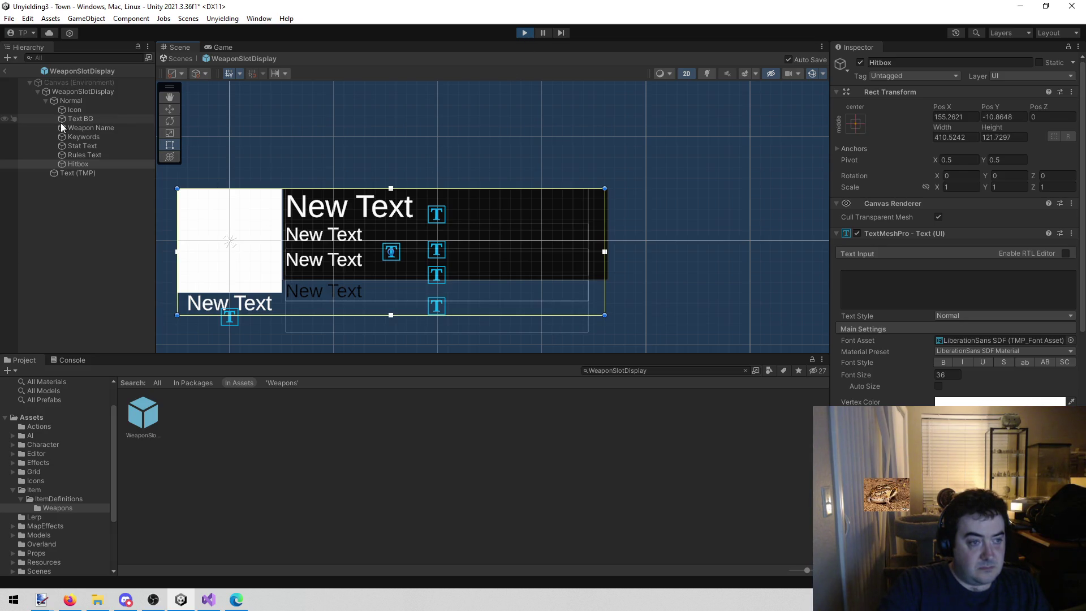
left_click(99, 137)
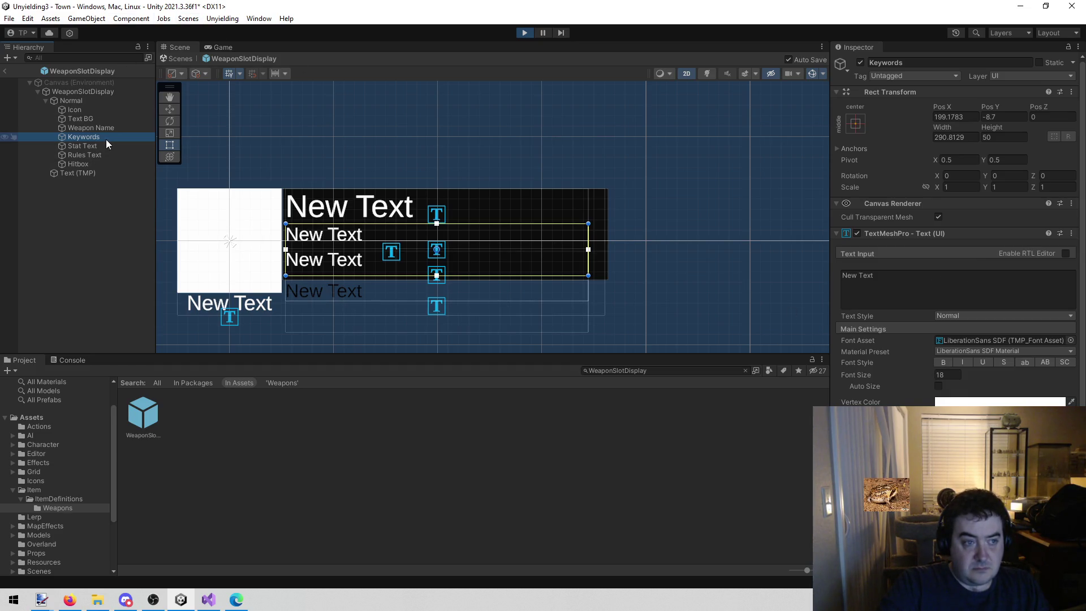
Step: Reduce the Keywords and Stat Text font size from 18 to 16, then stop play mode
left_click(98, 127)
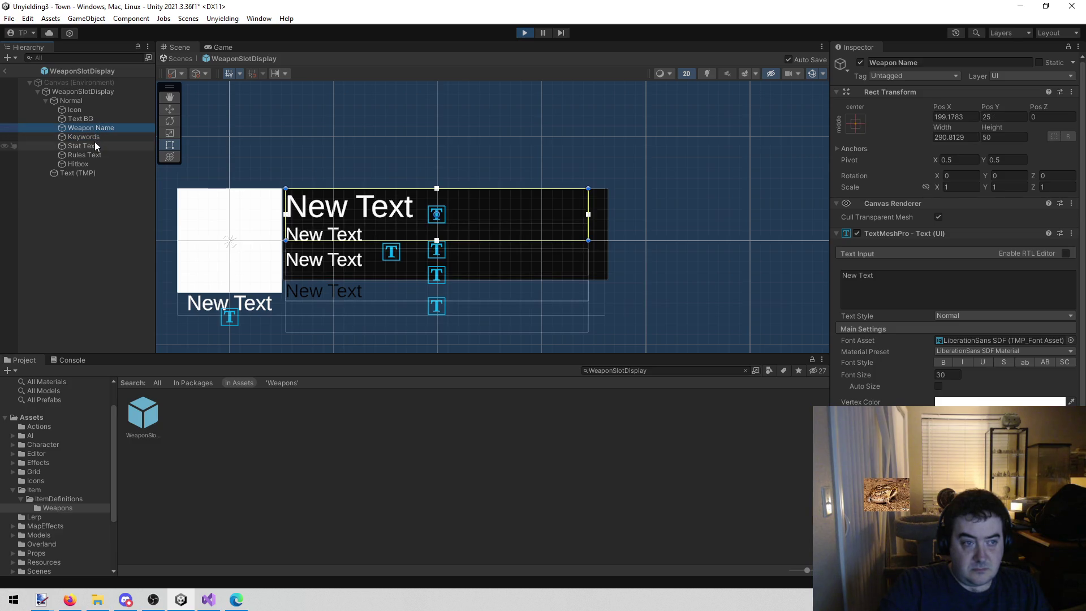
left_click(94, 137)
left_click(96, 146, "ctrl")
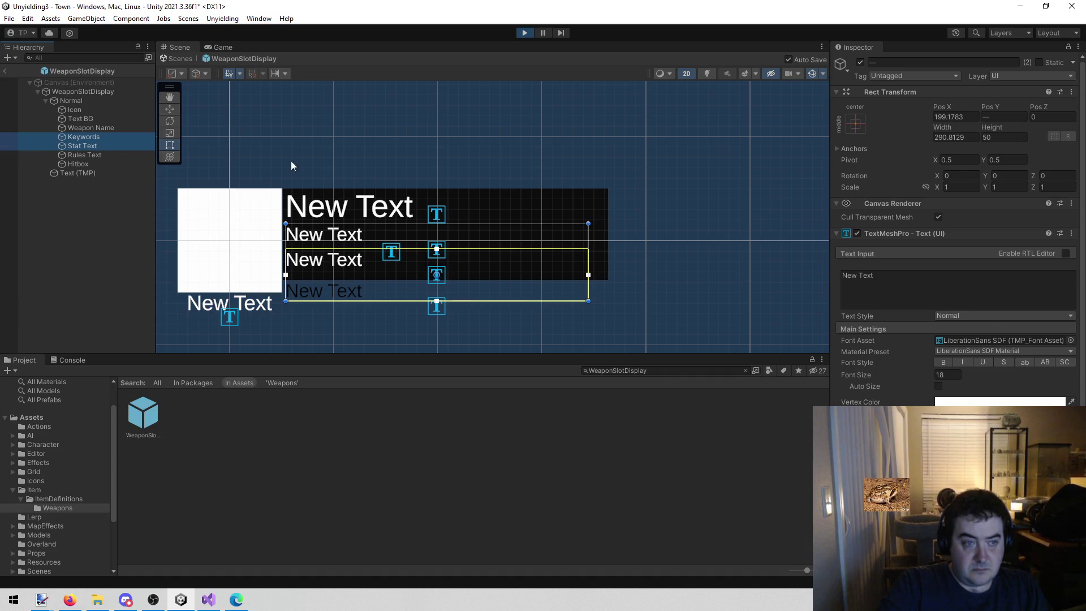
left_click(948, 375)
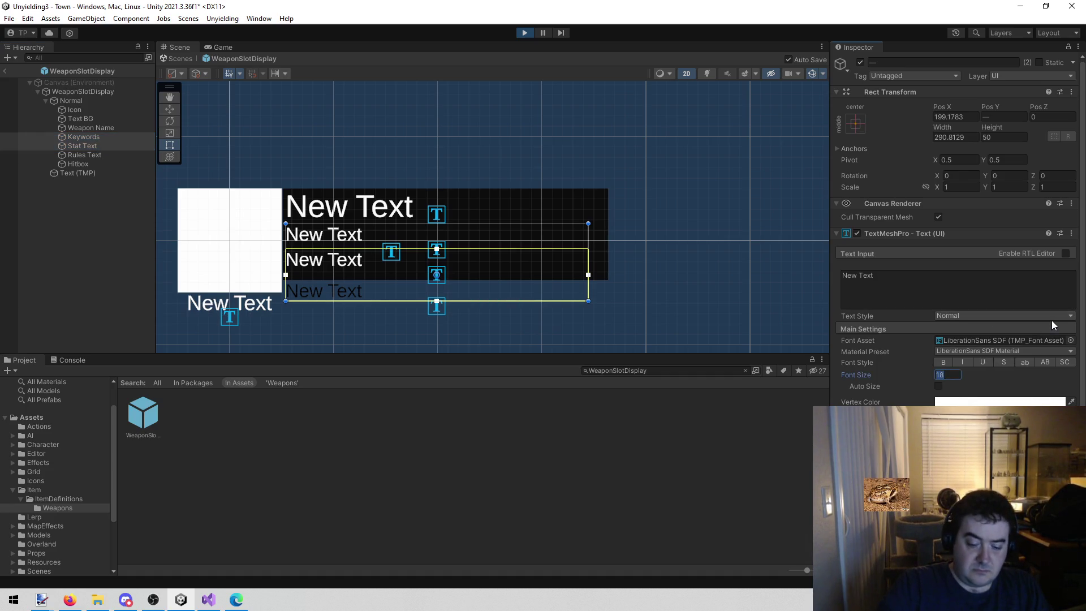
type("16")
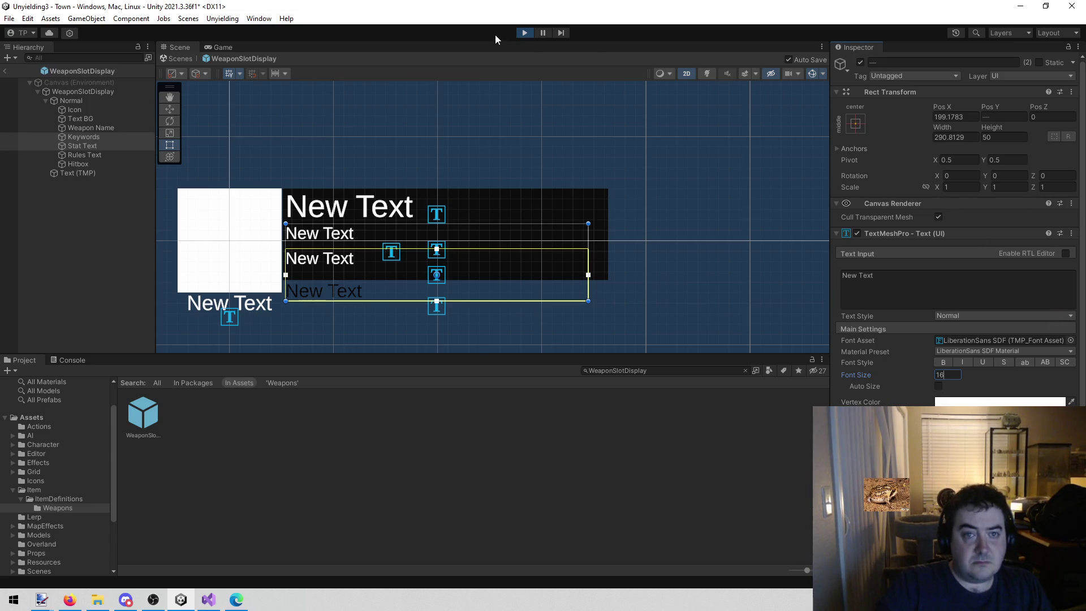
left_click(525, 34)
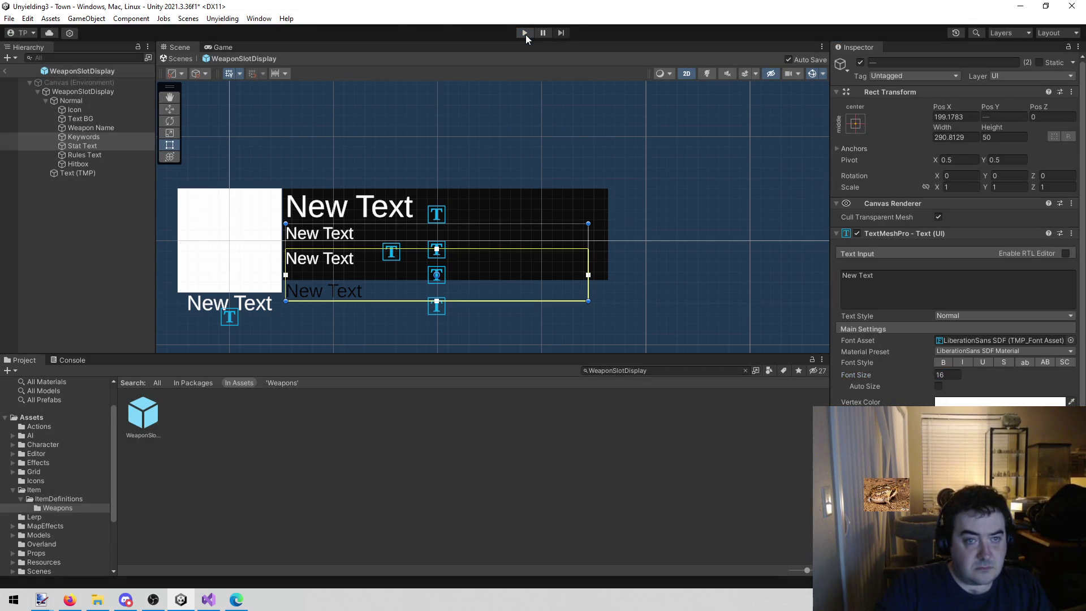
Step: Run the game, open David's character sheet and maximize the Game view
left_click(525, 34)
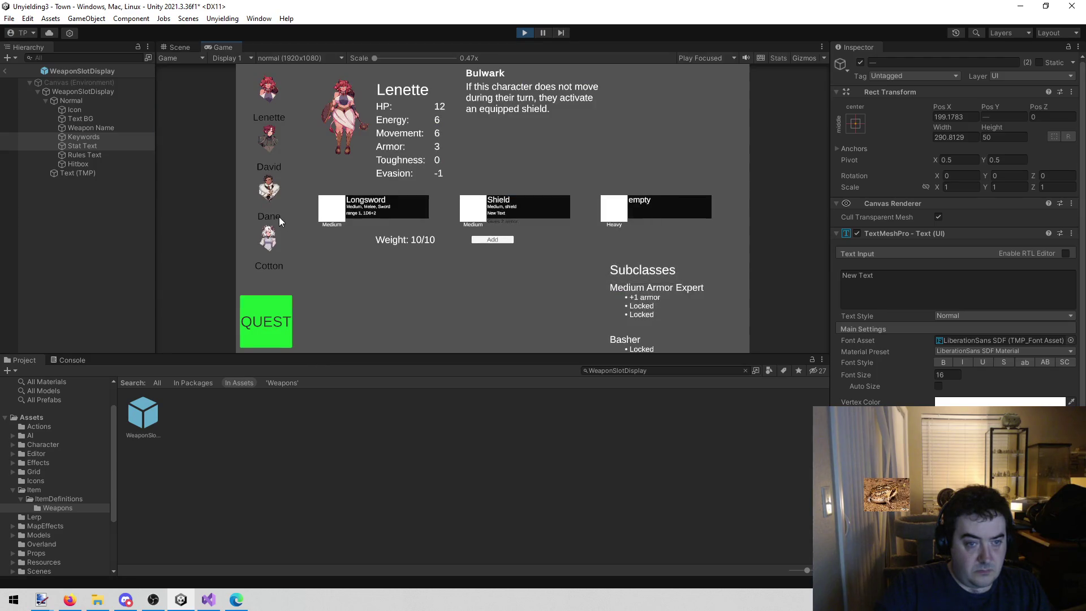
left_click(270, 143)
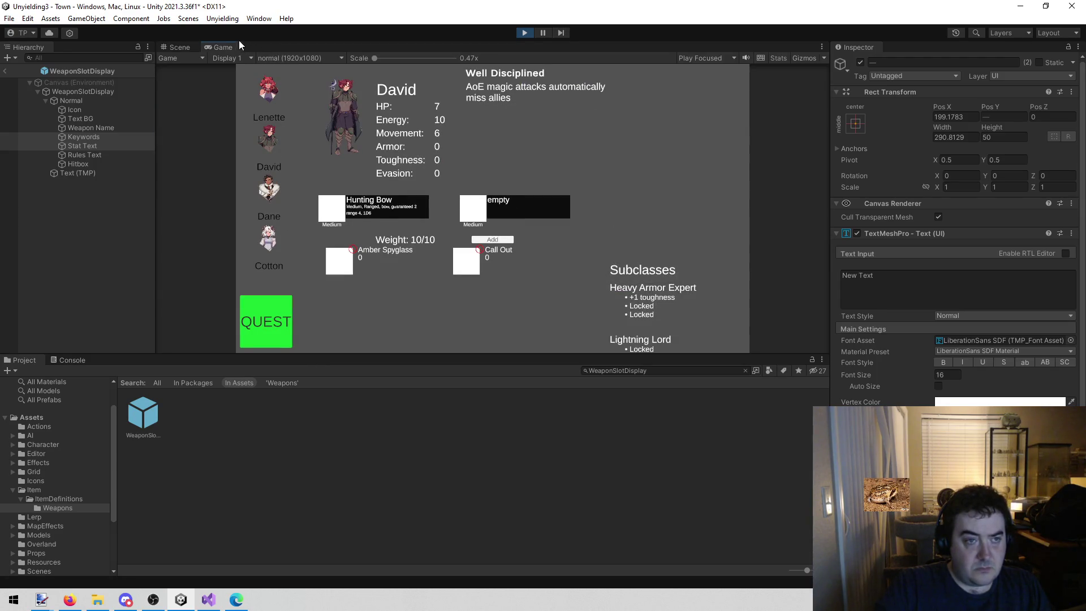
right_click(220, 47)
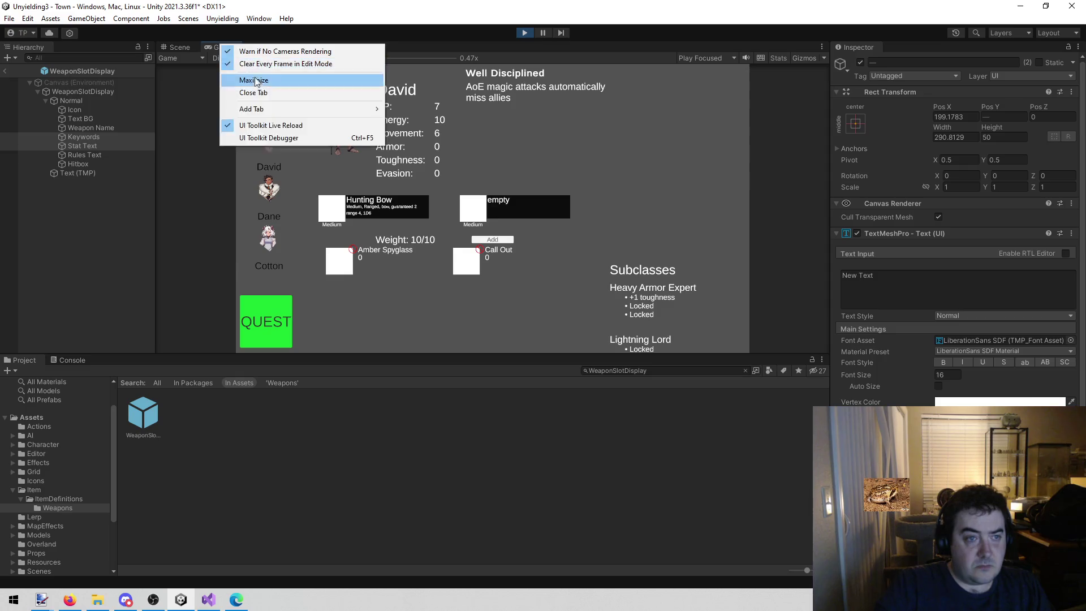
left_click(261, 79)
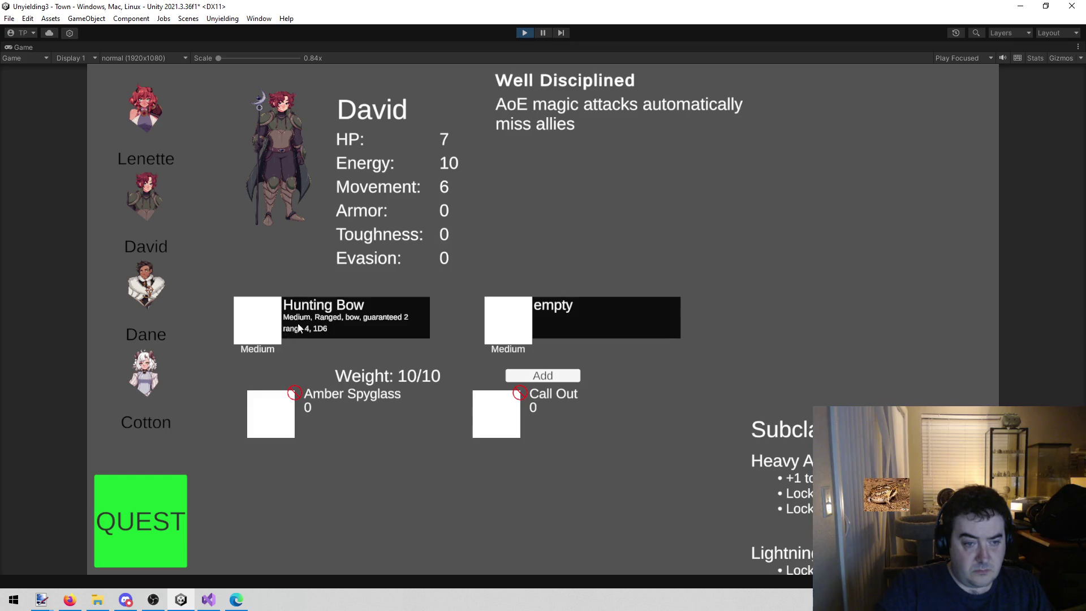
Step: Restart the game, recheck David's Hunting Bow card, then exit the prefab to the Town scene
left_click(520, 35)
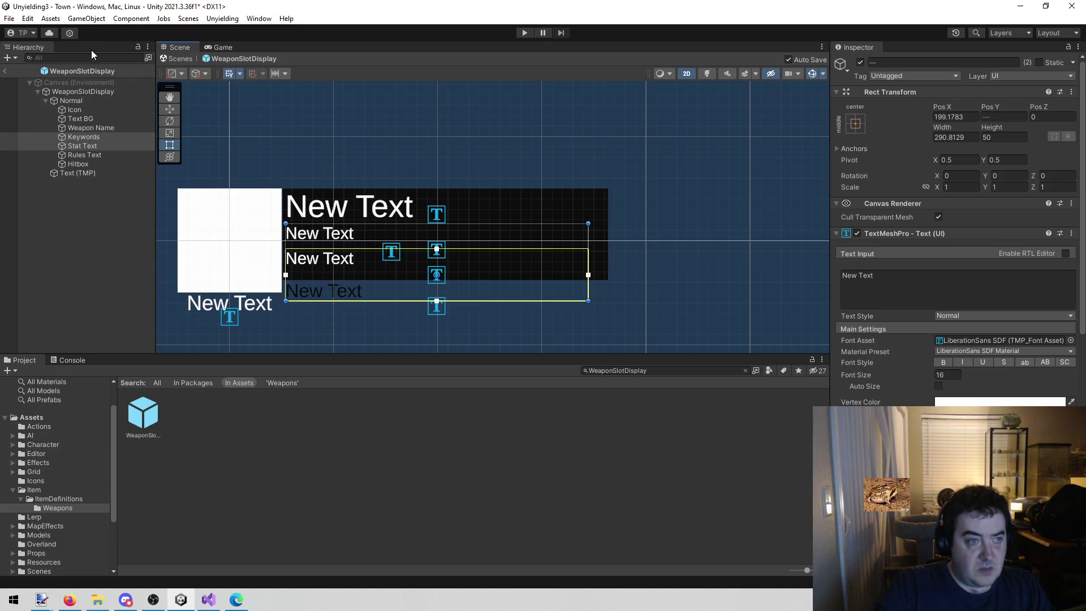
left_click(526, 31)
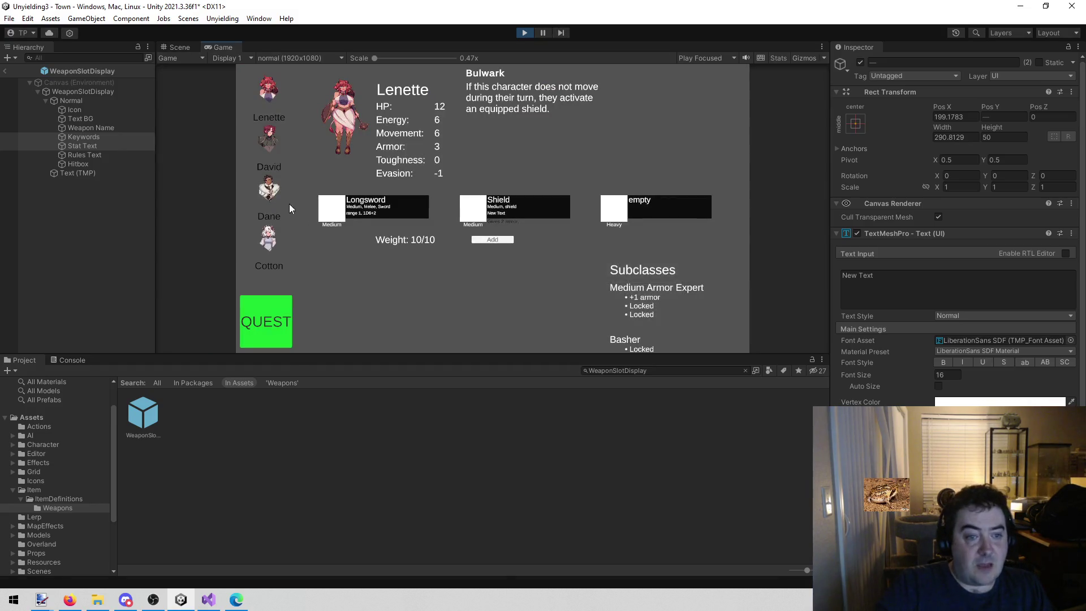
left_click(280, 134)
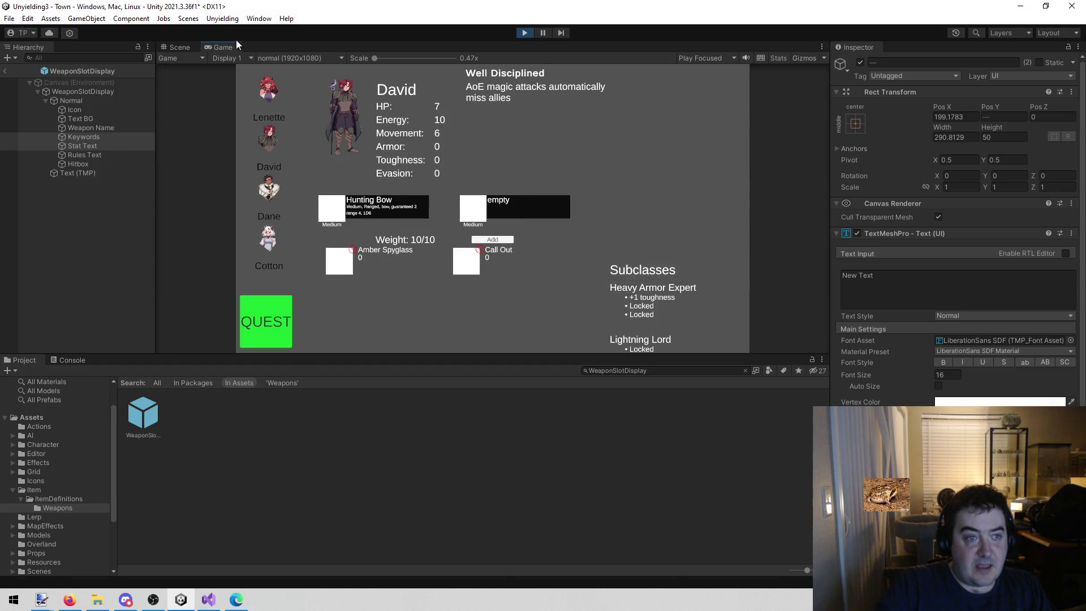
left_click(195, 44)
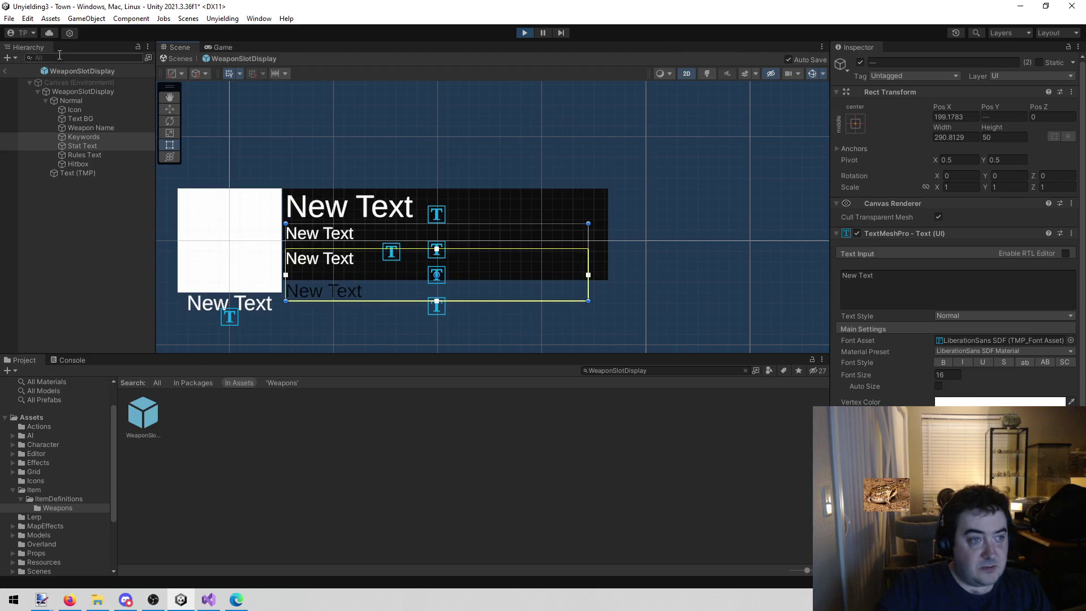
left_click(6, 71)
Step: Frame the weapon slot and select its Keywords text element
key("f")
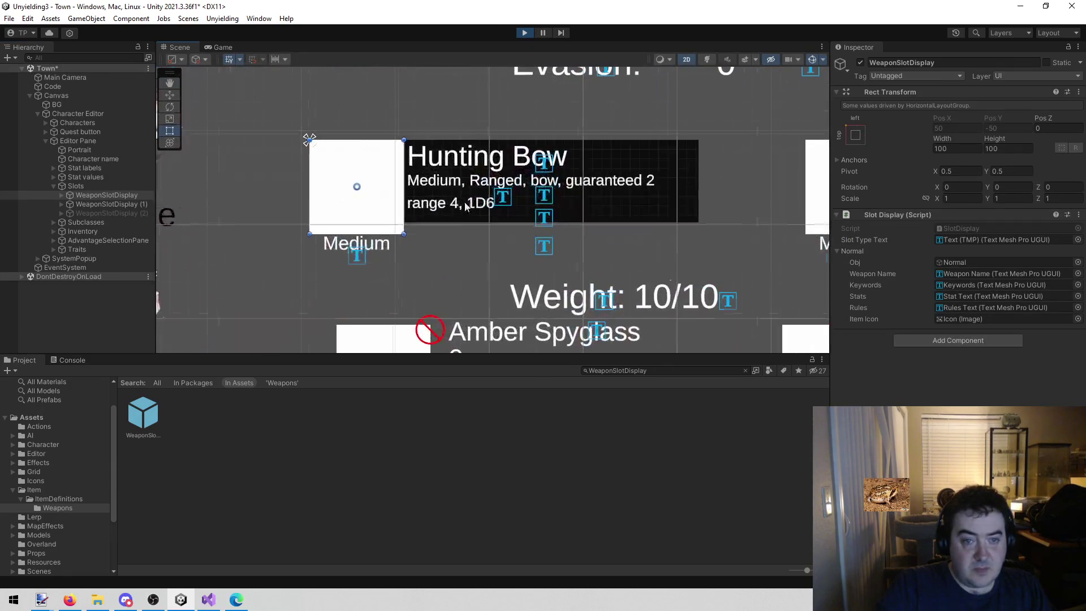
left_click(439, 179)
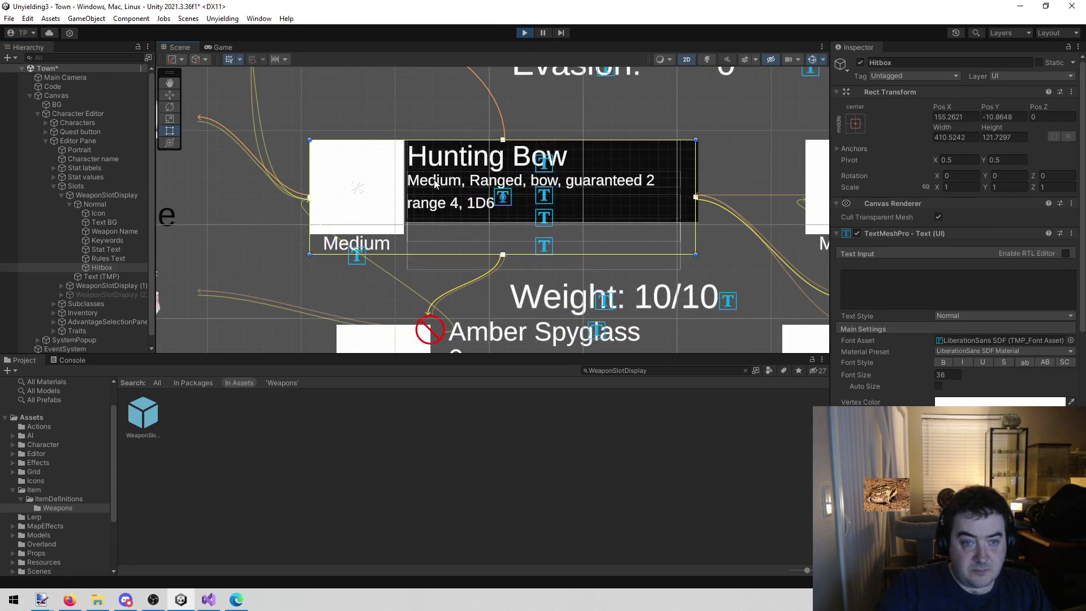
left_click(116, 241)
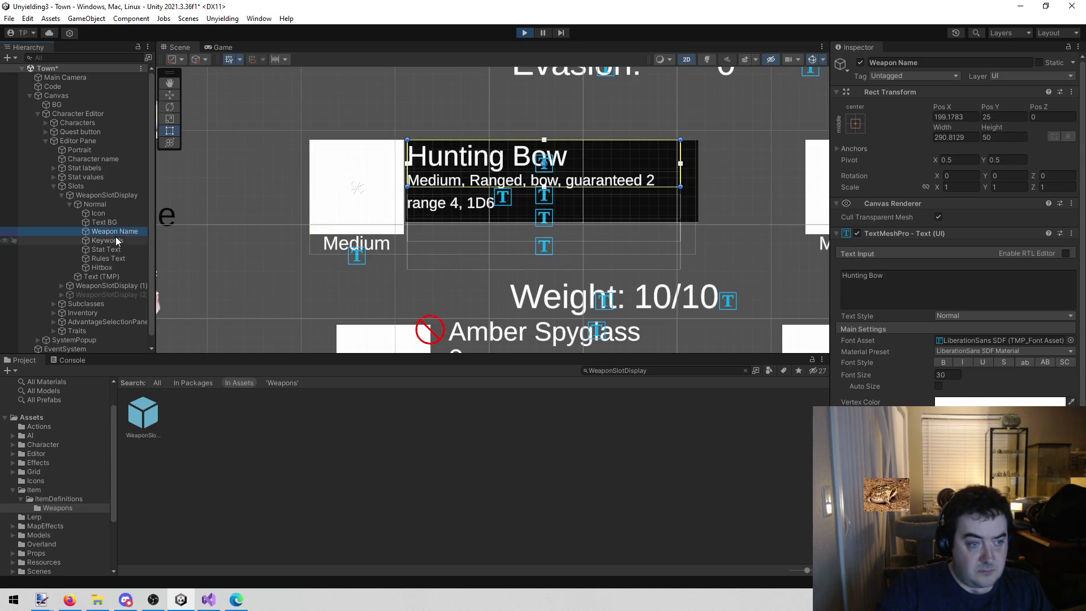
Step: Replace the Keywords text with a long run of A's and view it in the running game
left_click(921, 274)
key("ctrl+a")
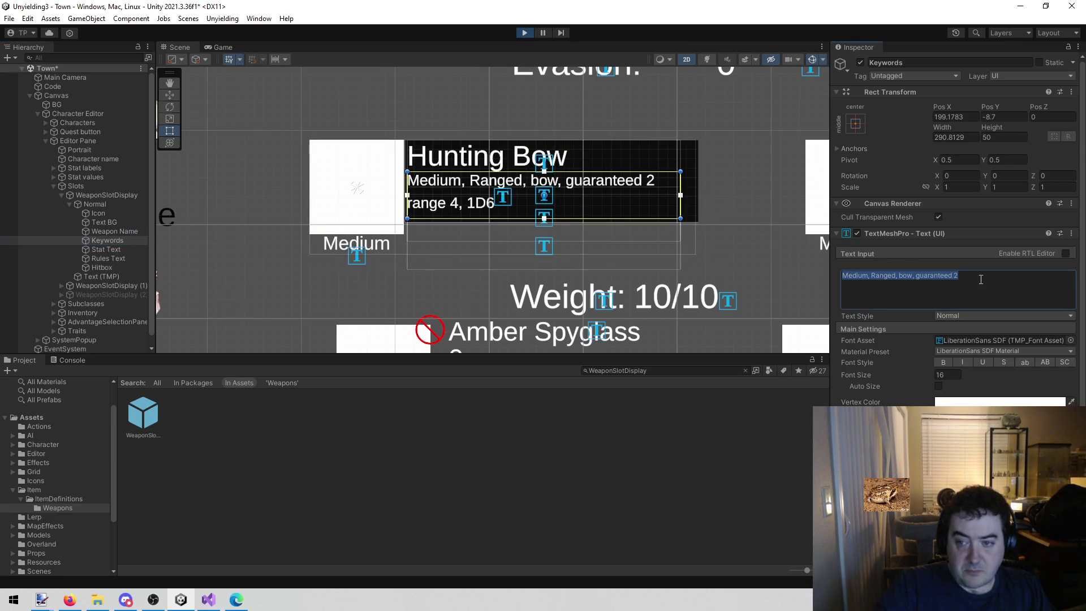
type("AAAAA")
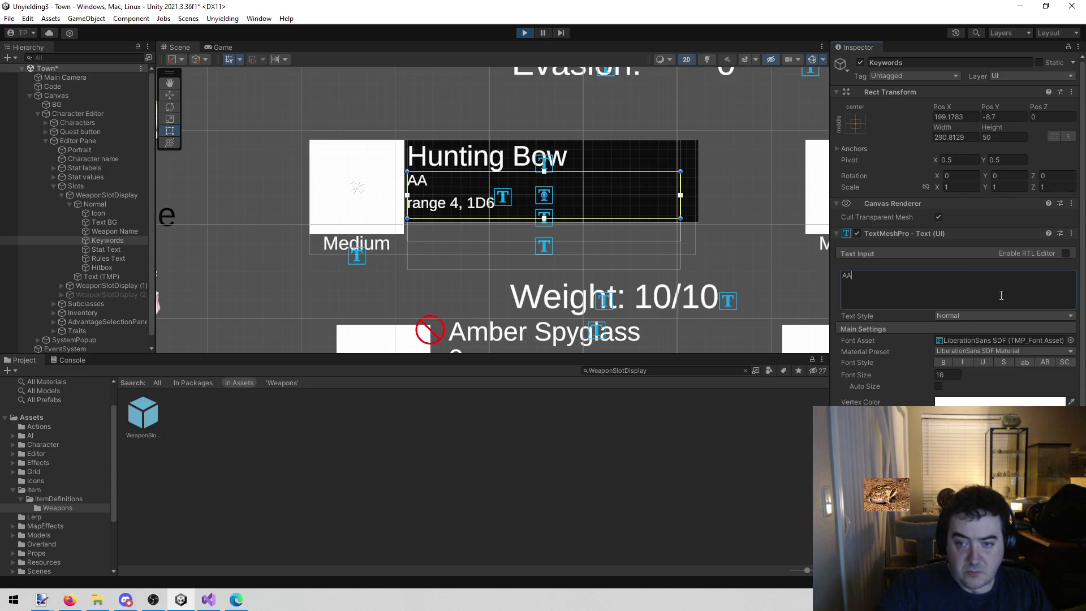
key("ctrl+a")
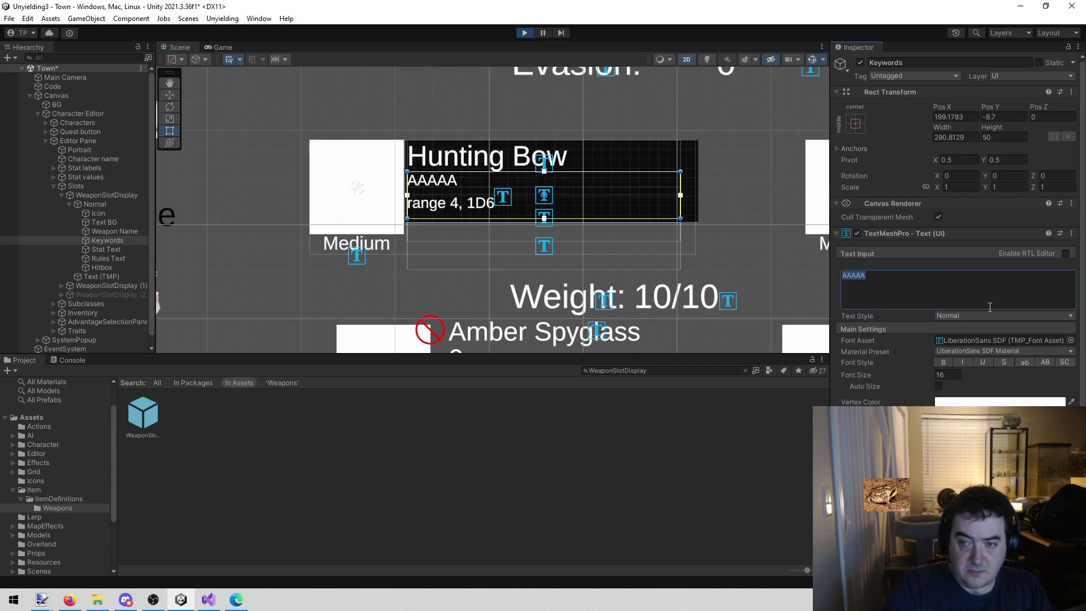
key("Right")
type("AAAAA")
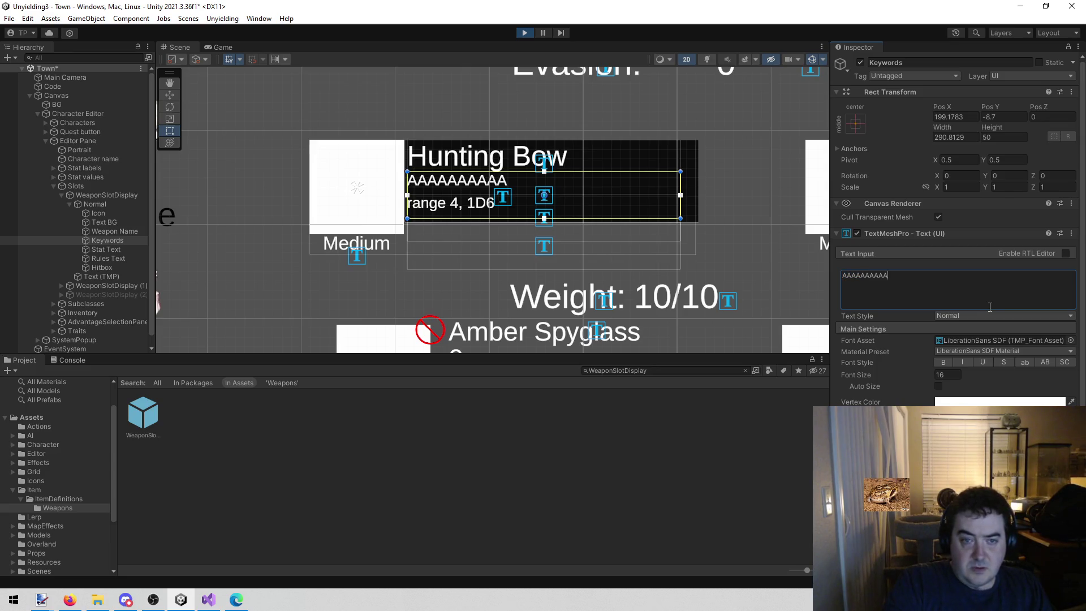
type("AAAAAAAAAAAAAAAAAA")
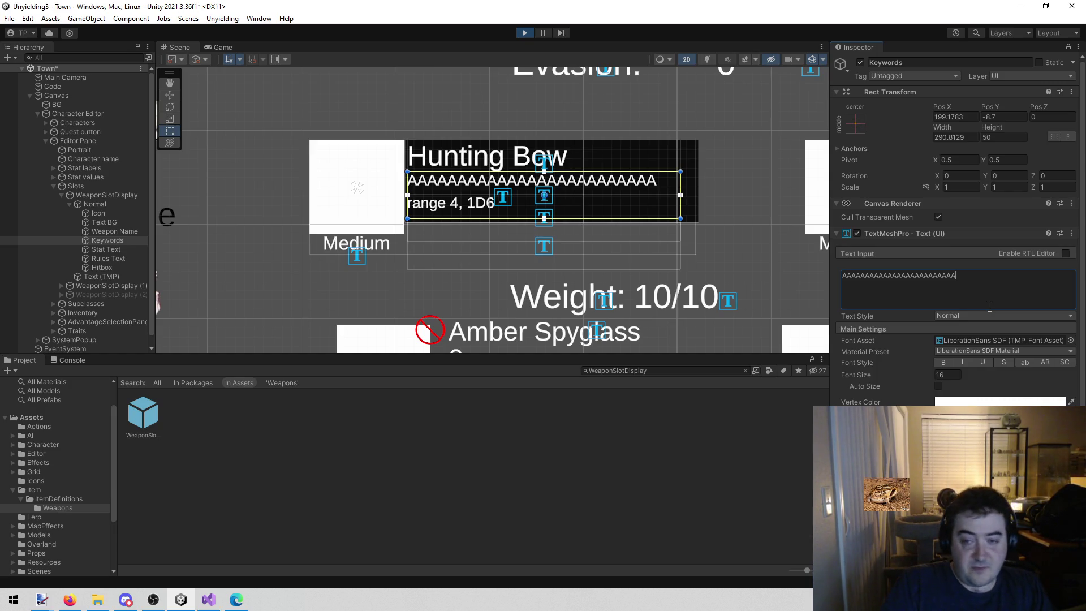
type("AAA")
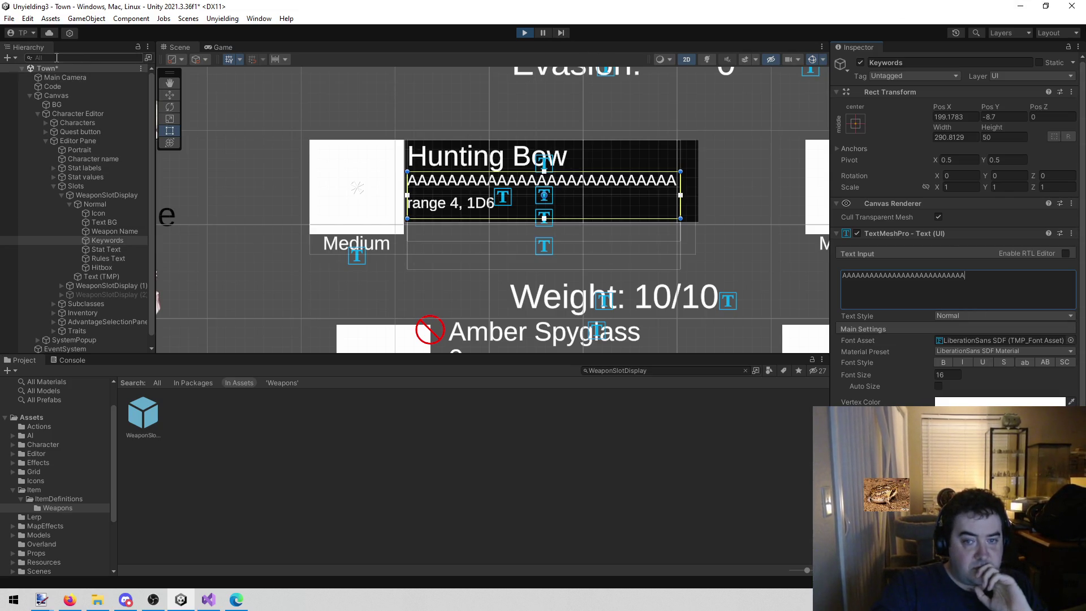
left_click(219, 49)
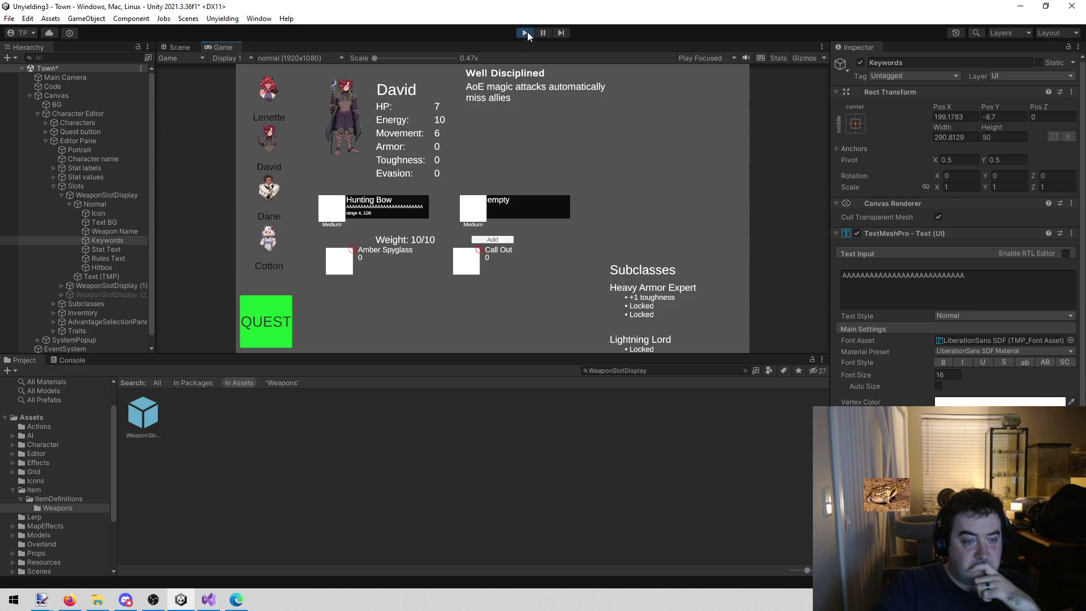
Step: Stop Play mode to return to the Town scene's Scene view
left_click(527, 32)
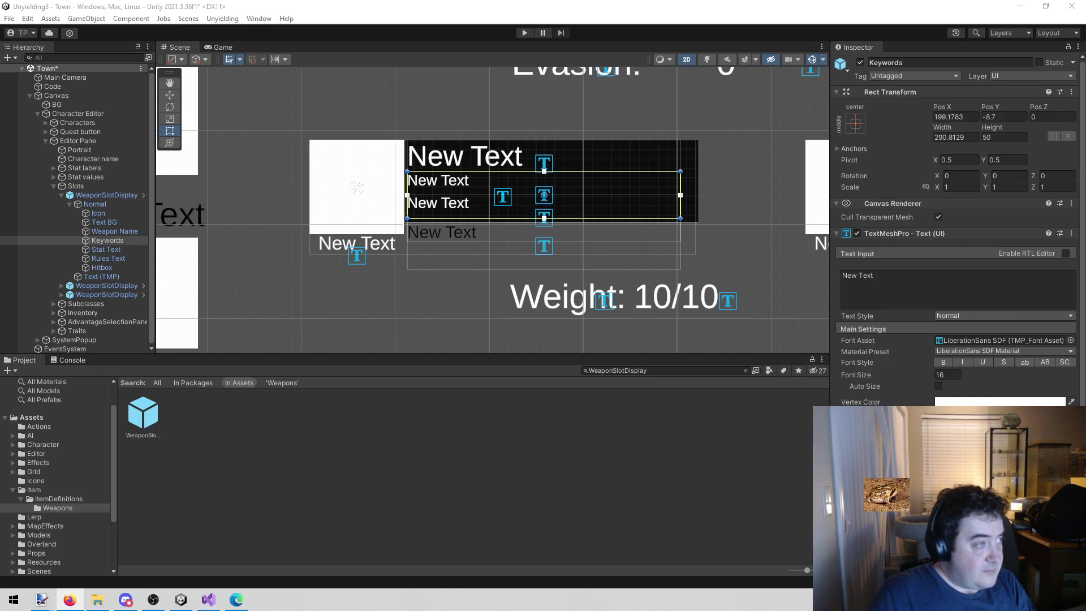
Step: Deselect everything and switch to SlotDisplay.cs in Visual Studio at line 66
left_click(402, 500)
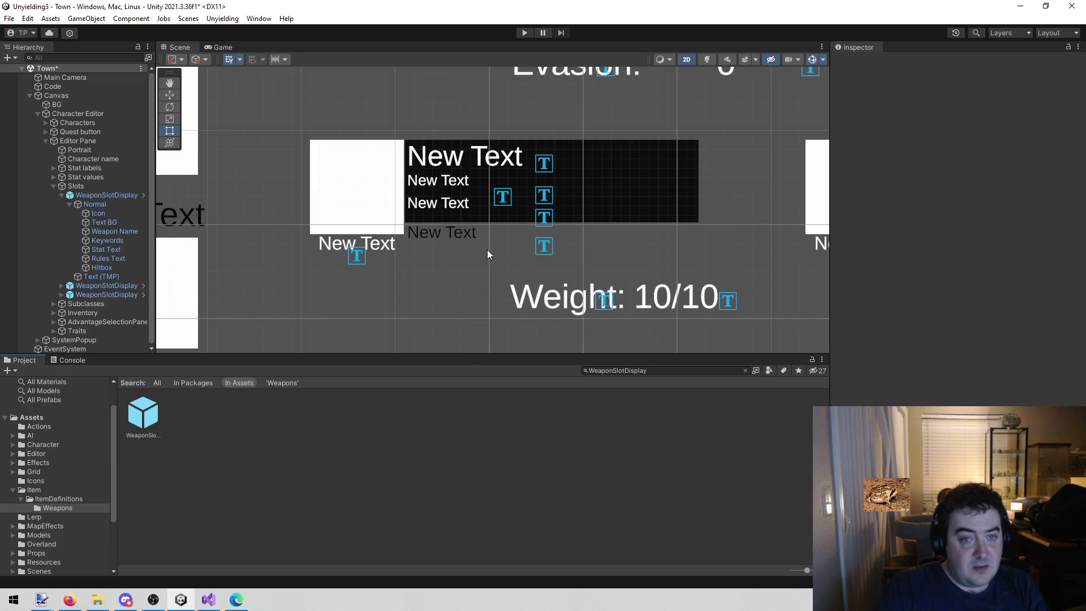
left_click(238, 598)
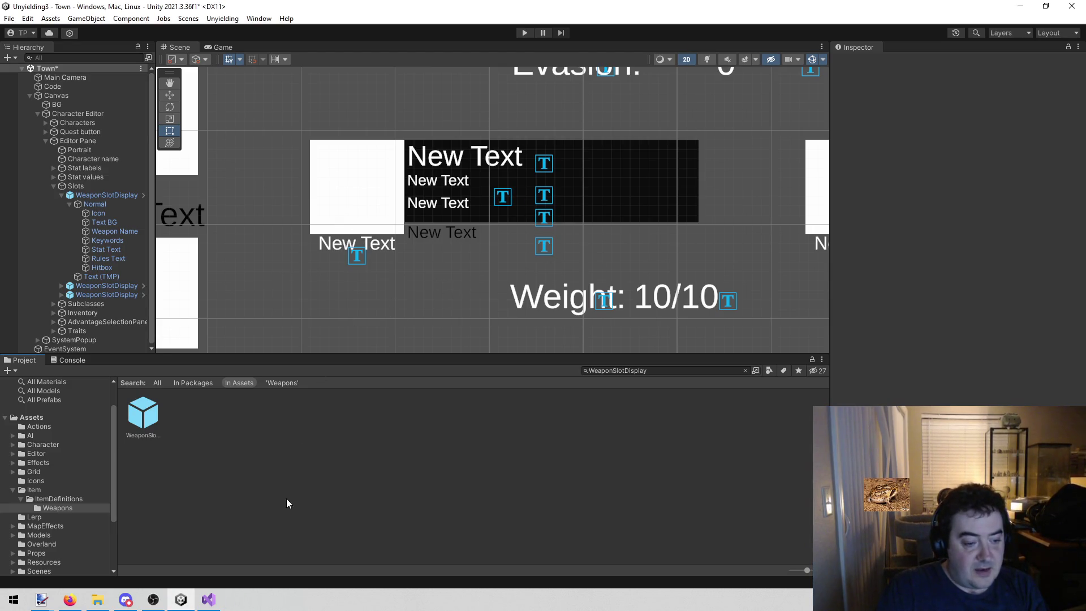
left_click(219, 602)
left_click(425, 352)
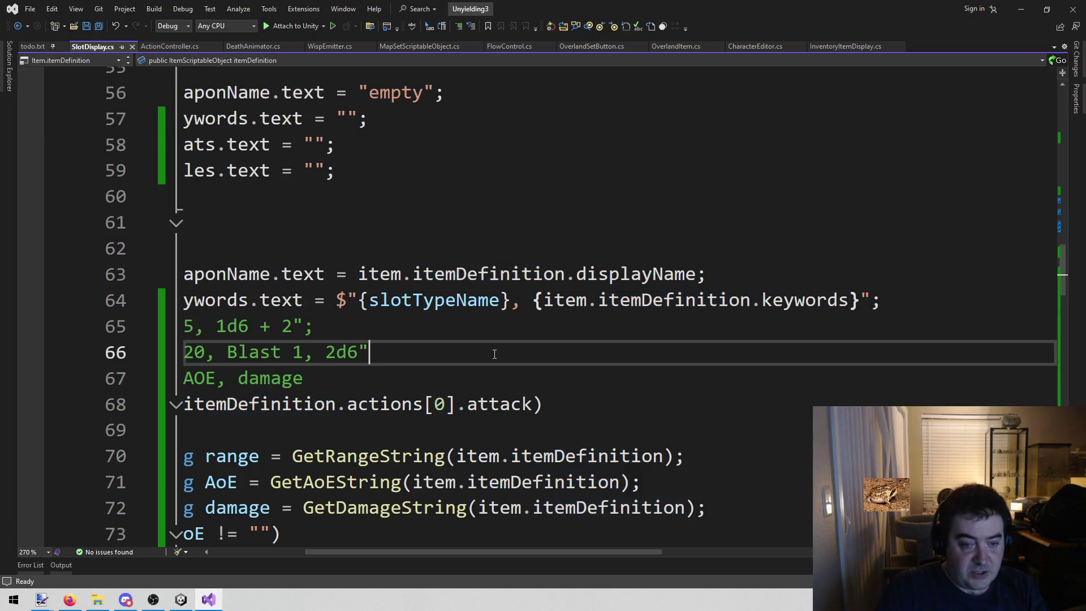
Step: Glance at the todo.txt list in Visual Studio, then bring Unity back to the front
left_click_drag(424, 555, 253, 533)
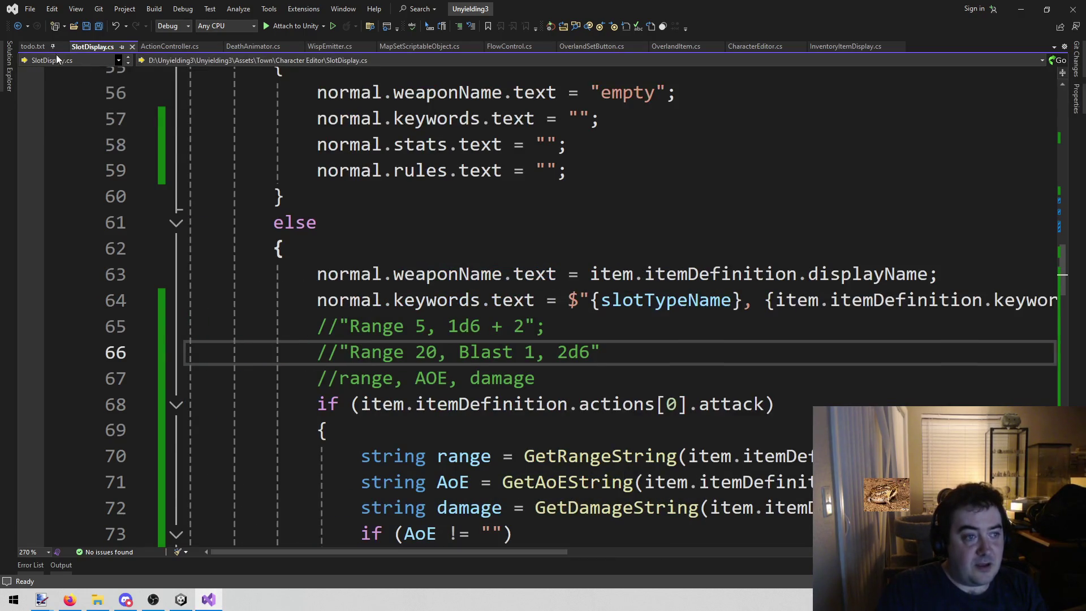
left_click(32, 47)
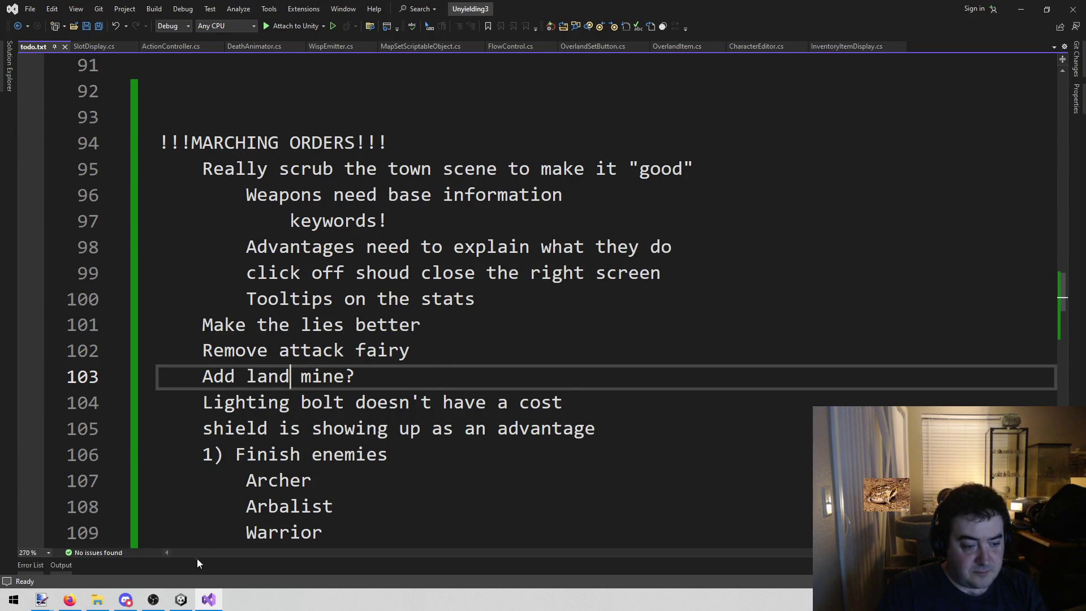
left_click(181, 600)
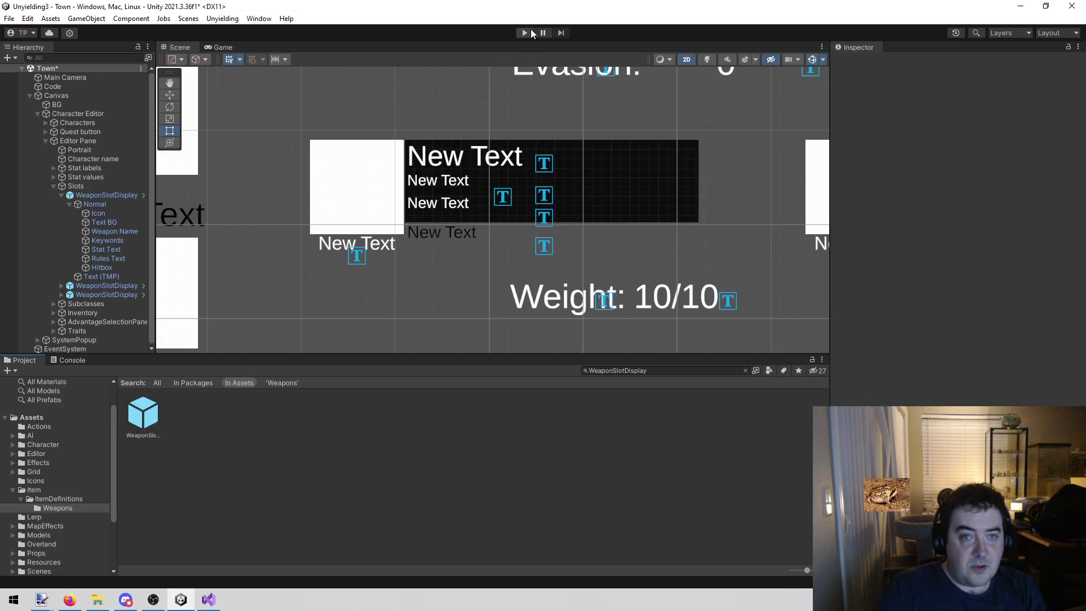
left_click(530, 33)
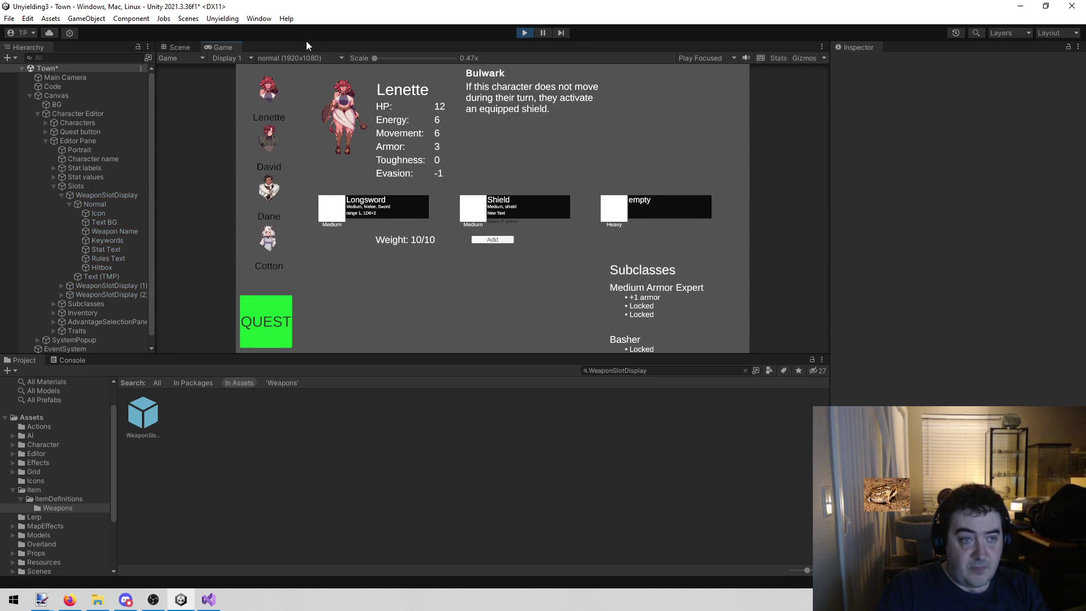
right_click(212, 51)
left_click(230, 84)
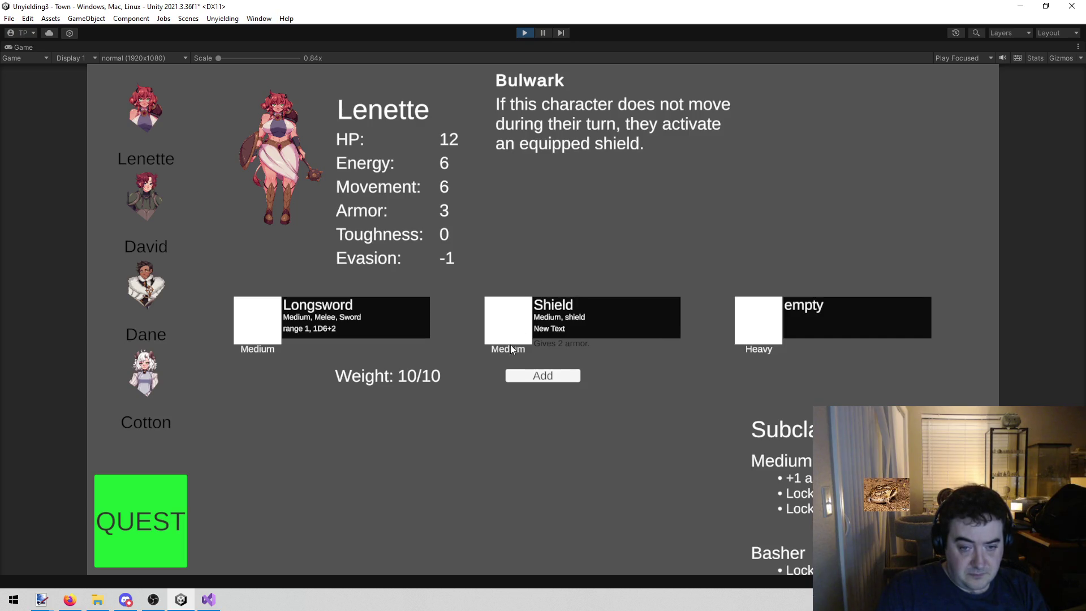
left_click(526, 33)
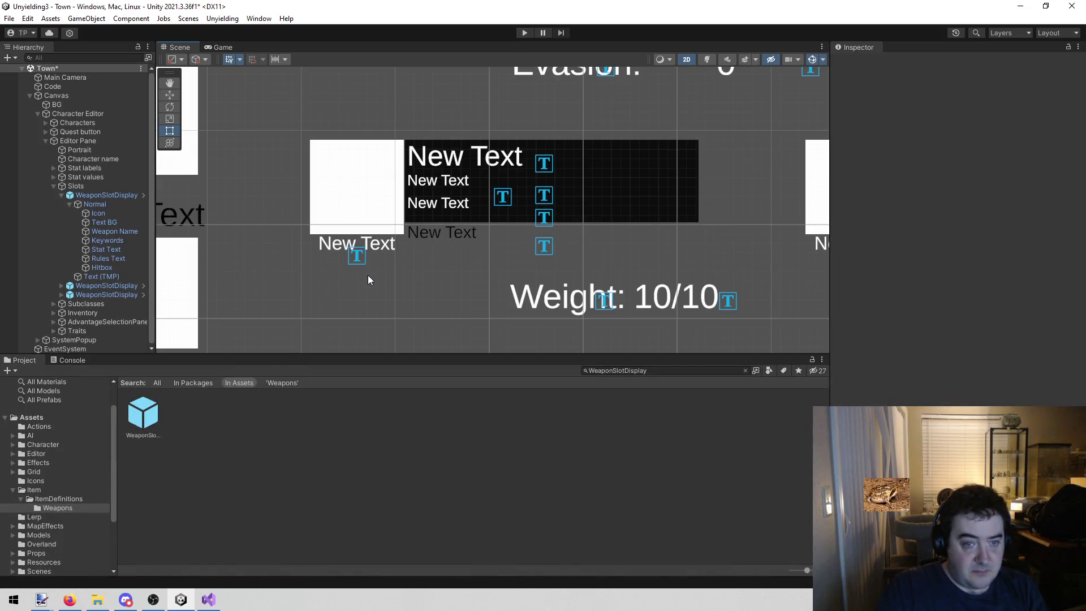
Step: Open the WeaponSlotDisplay prefab, center its card, and bring up Rules Text's colour settings
left_click_drag(367, 275, 430, 284)
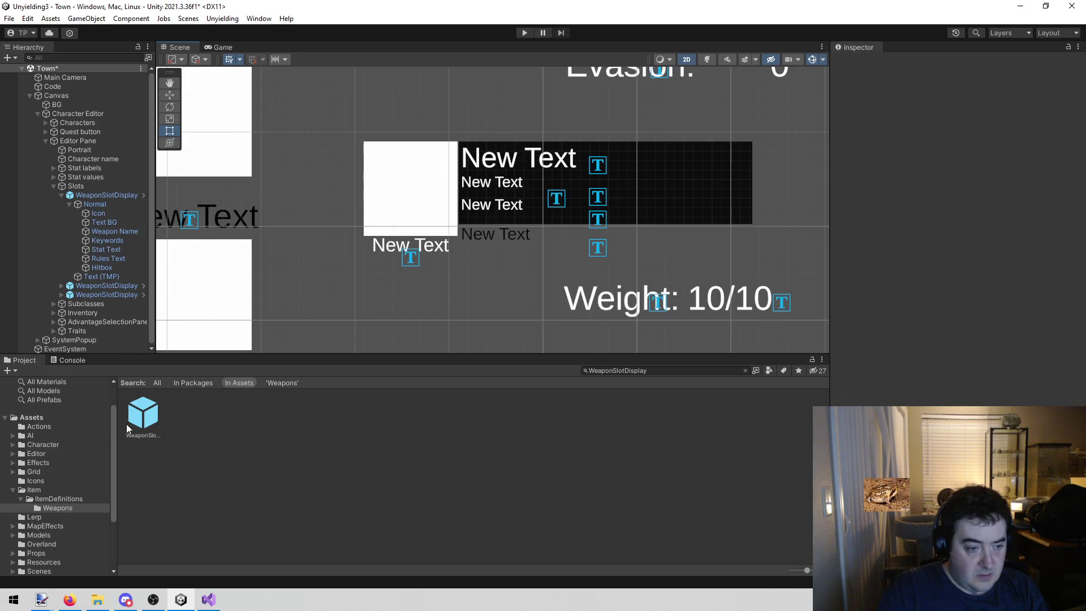
double_click(146, 417)
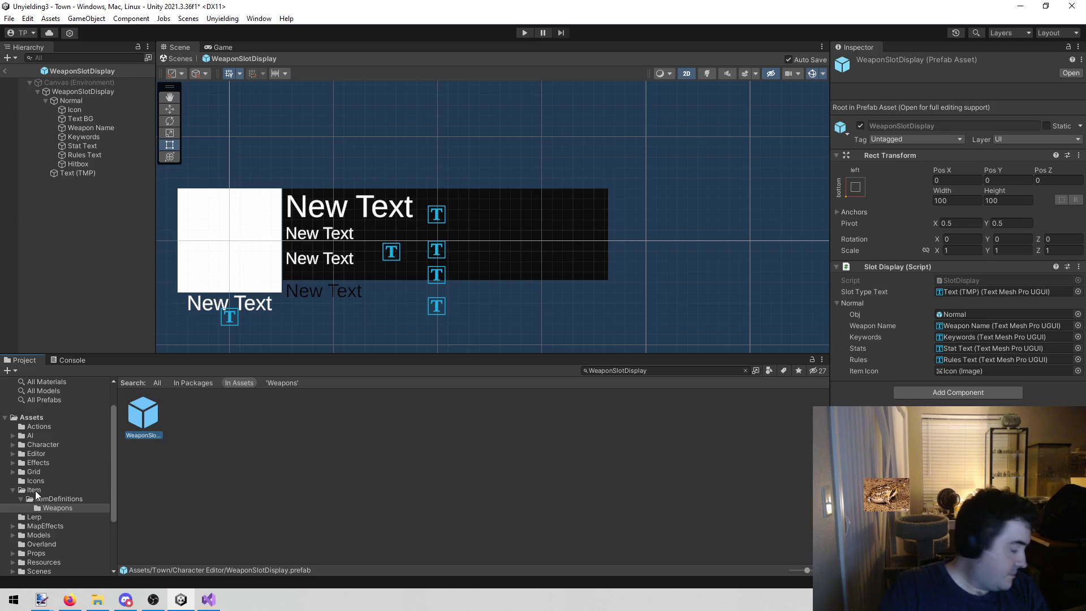
left_click_drag(332, 254, 412, 227)
scroll(411, 226, "up", 2)
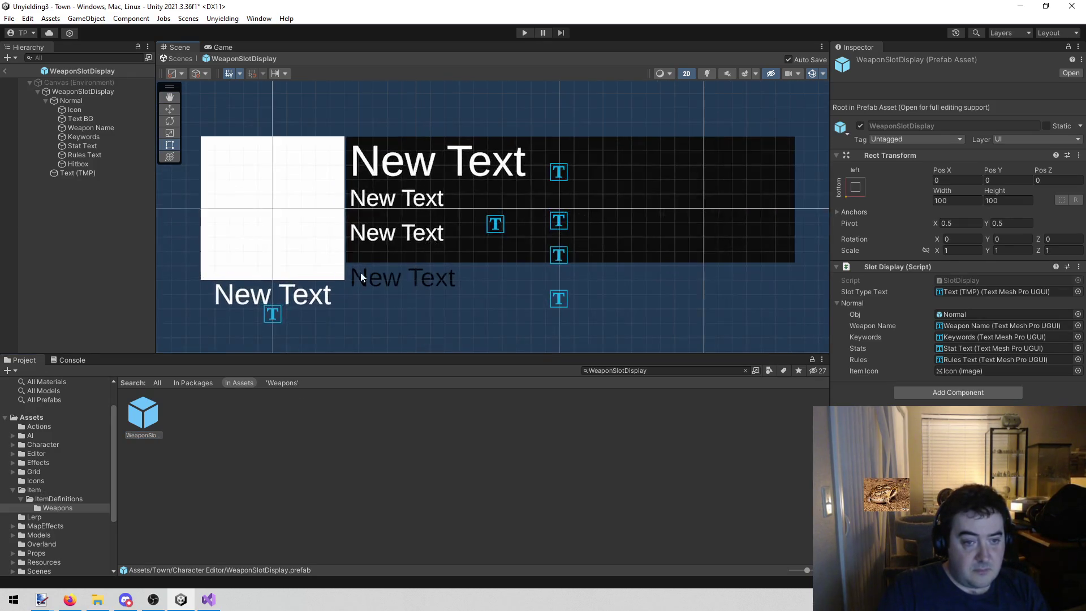
left_click(97, 156)
left_click(988, 305)
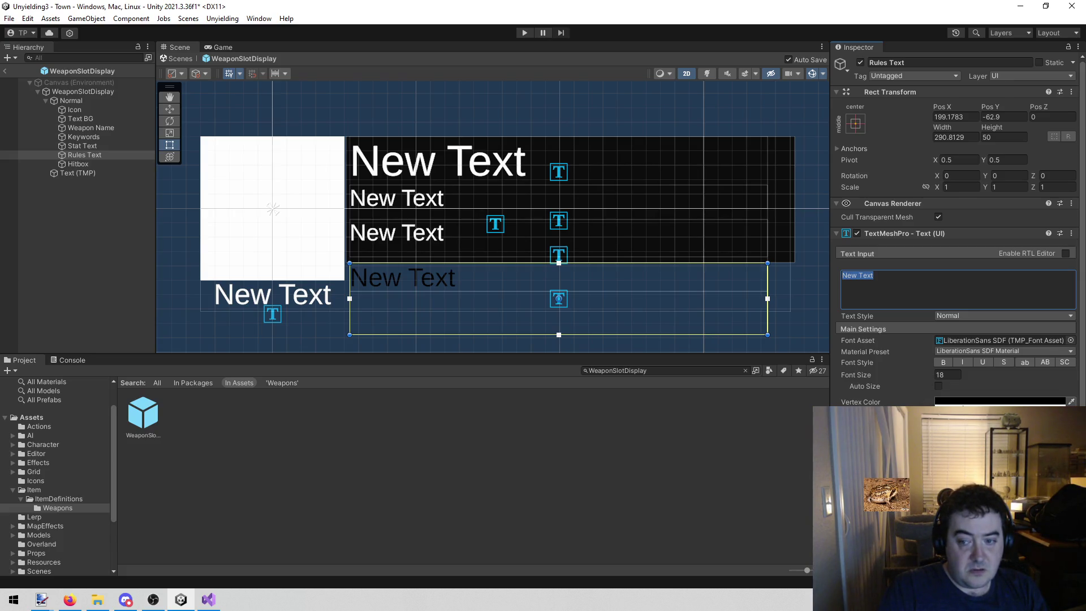
left_click(963, 403)
Step: Make the Rules Text vertex colour white, then select the Normal container
left_click(985, 375)
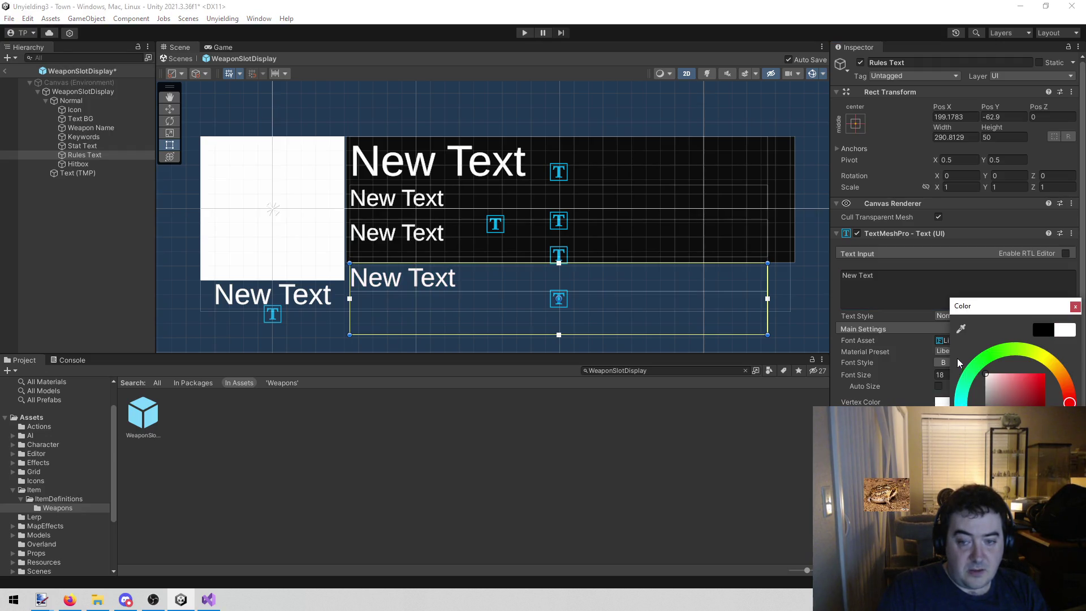
left_click(1075, 306)
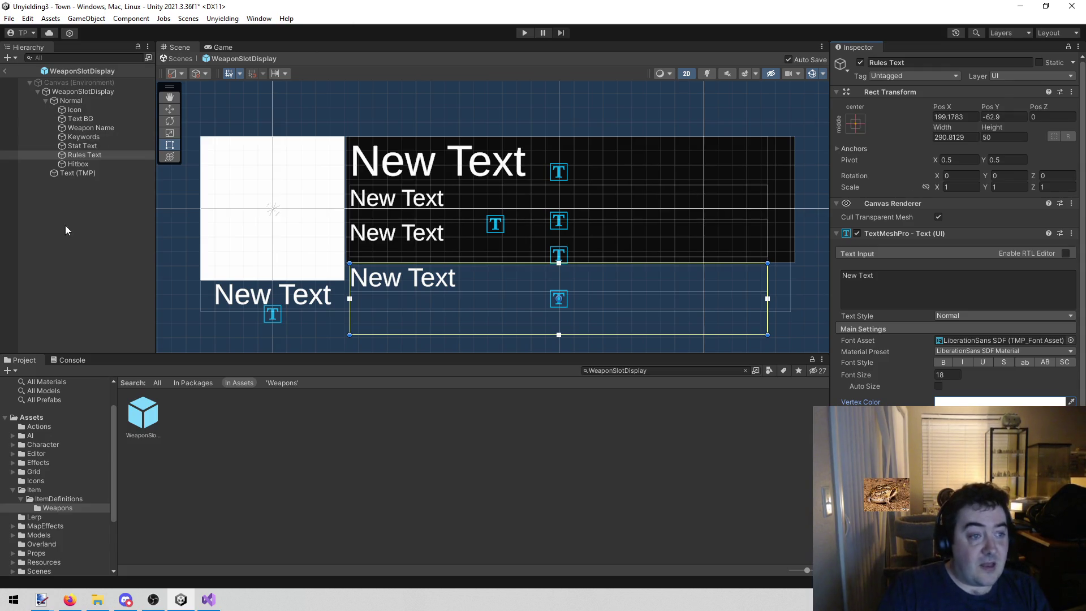
left_click(84, 101)
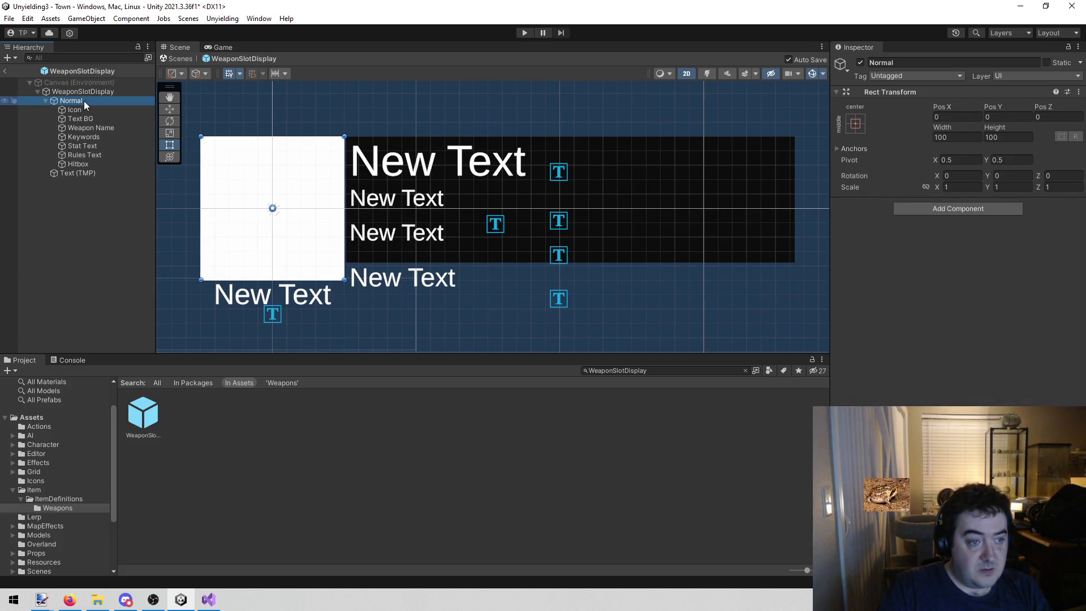
Step: Give Text BG a Vertical Layout Group and a Content Size Fitter, saving the prefab
left_click(97, 118)
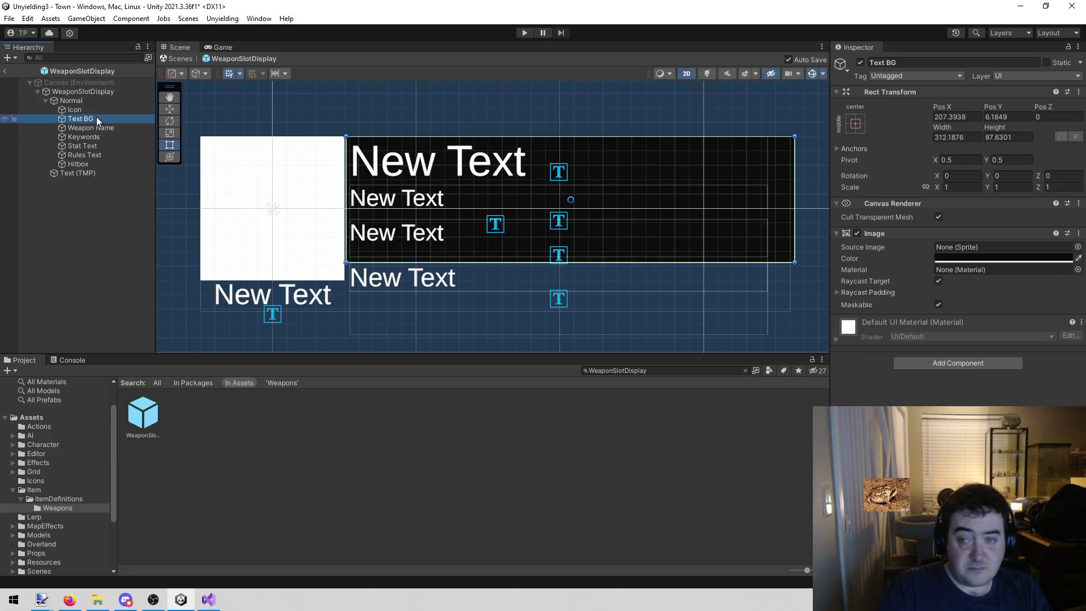
left_click(963, 363)
type("vert")
key("Return")
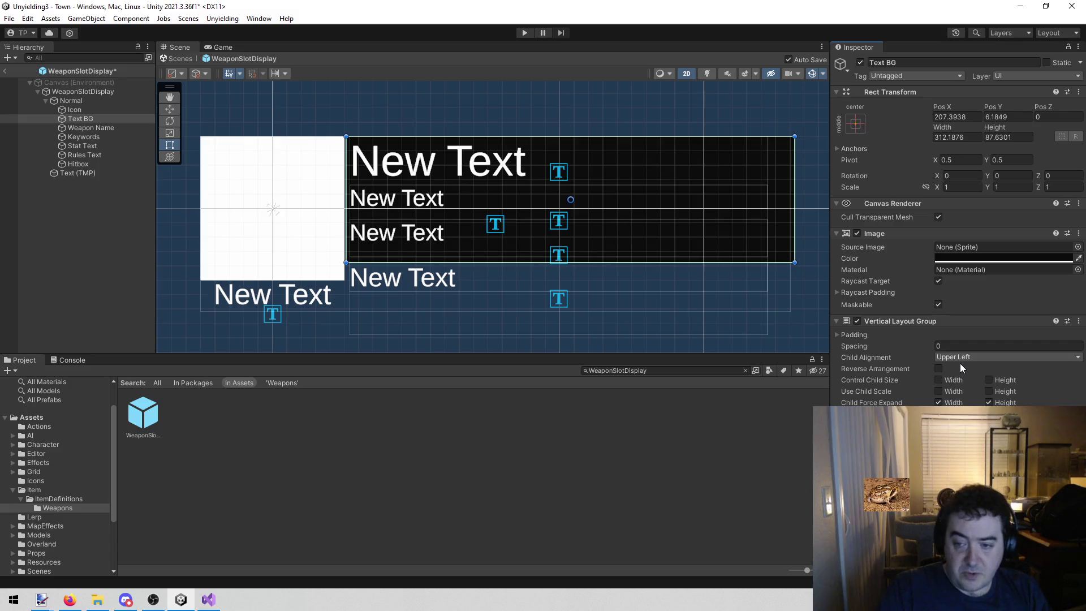
key("ctrl+s")
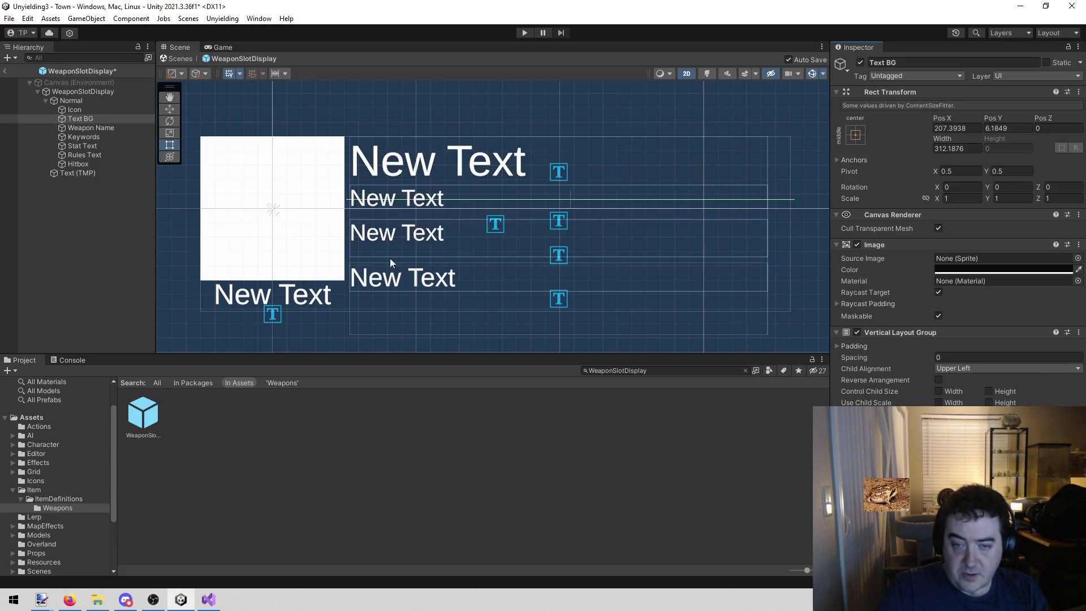
left_click(91, 225)
left_click(107, 123)
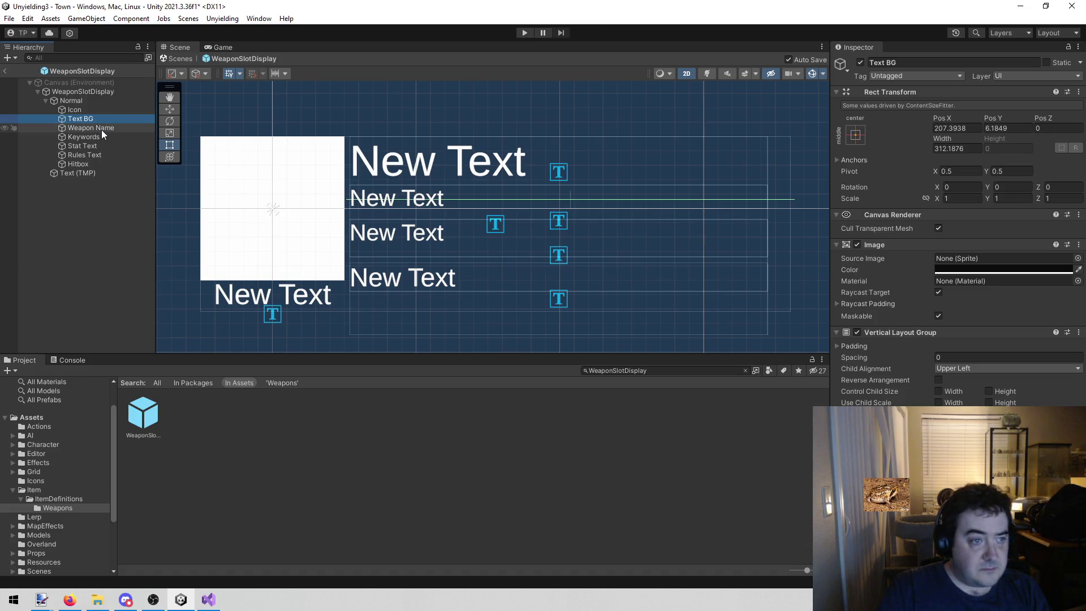
Step: Select Weapon Name, Keywords, Stat Text and Rules Text together
left_click(100, 127)
left_click(107, 135, "shift")
left_click(107, 142, "shift")
left_click(104, 154, "shift")
Step: Parent Weapon Name, Keywords, Stat Text and Rules Text under Text BG
left_click_drag(100, 156, 96, 118)
scroll(618, 226, "down", 3)
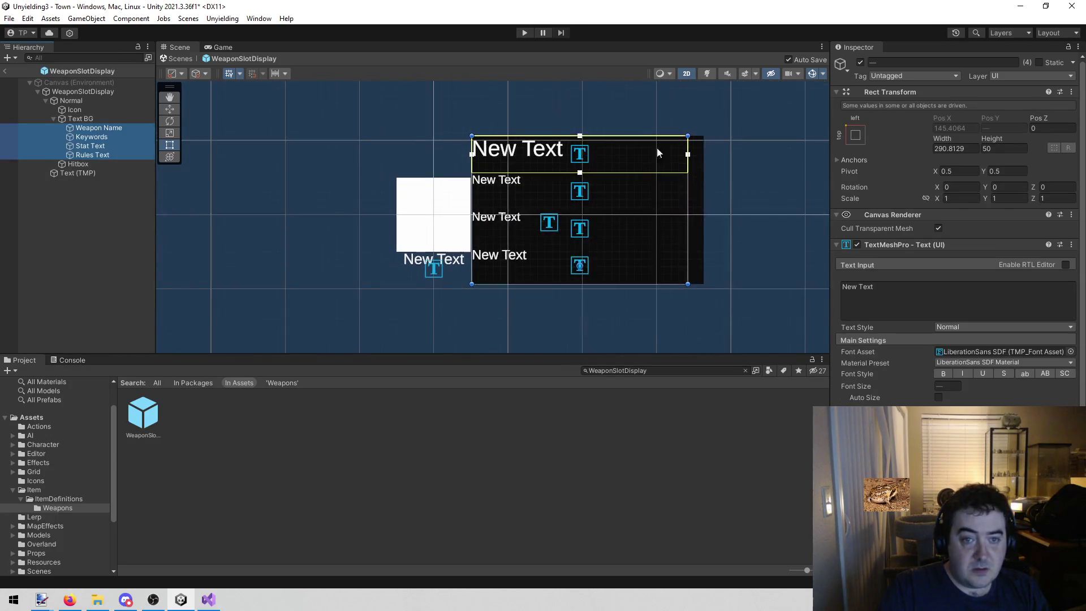
scroll(514, 210, "up", 3)
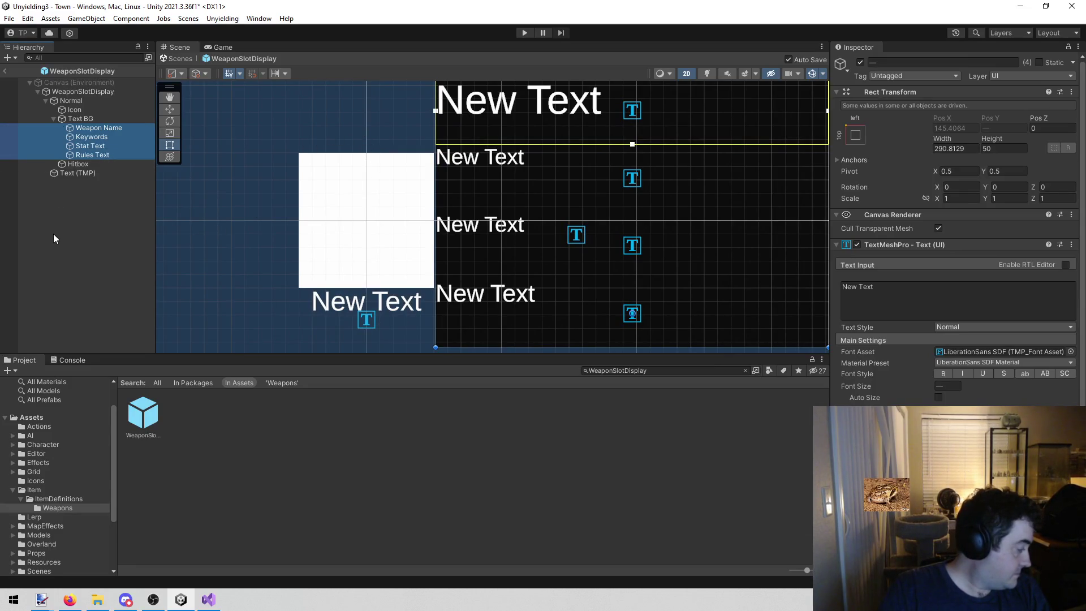
left_click(106, 188)
left_click(115, 128)
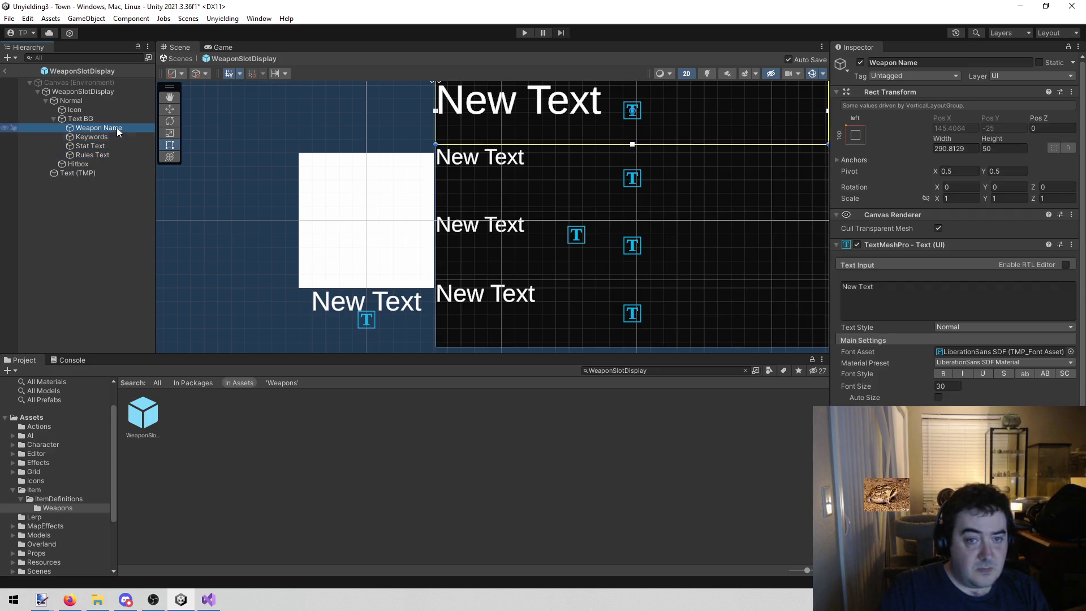
scroll(421, 178, "down", 3)
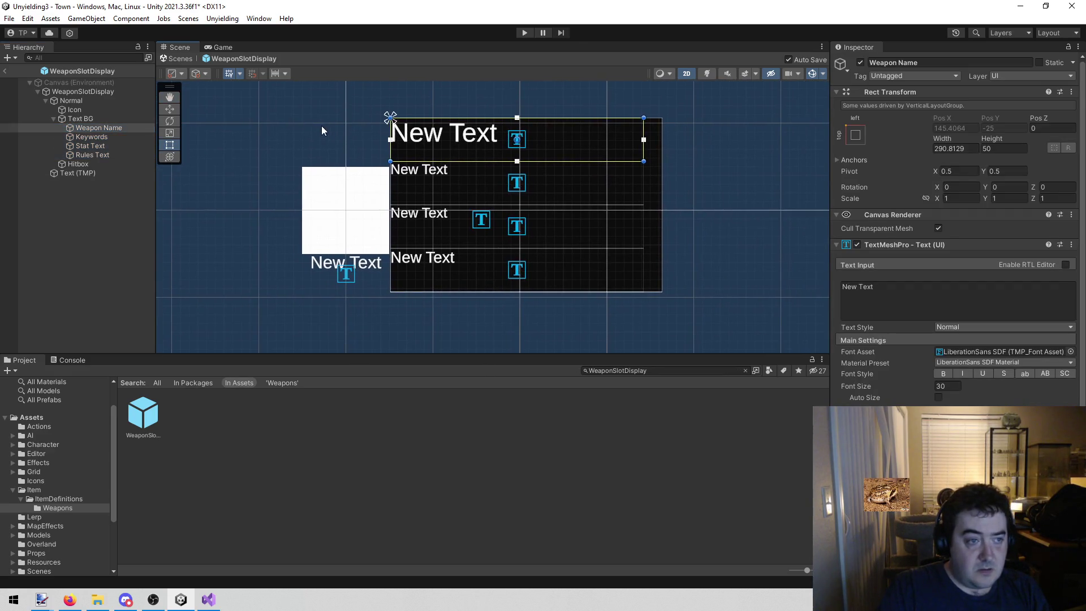
scroll(311, 126, "up", 3)
mouse_move(312, 127)
left_mouse_down()
mouse_move(310, 100)
mouse_move(278, 117)
left_mouse_up()
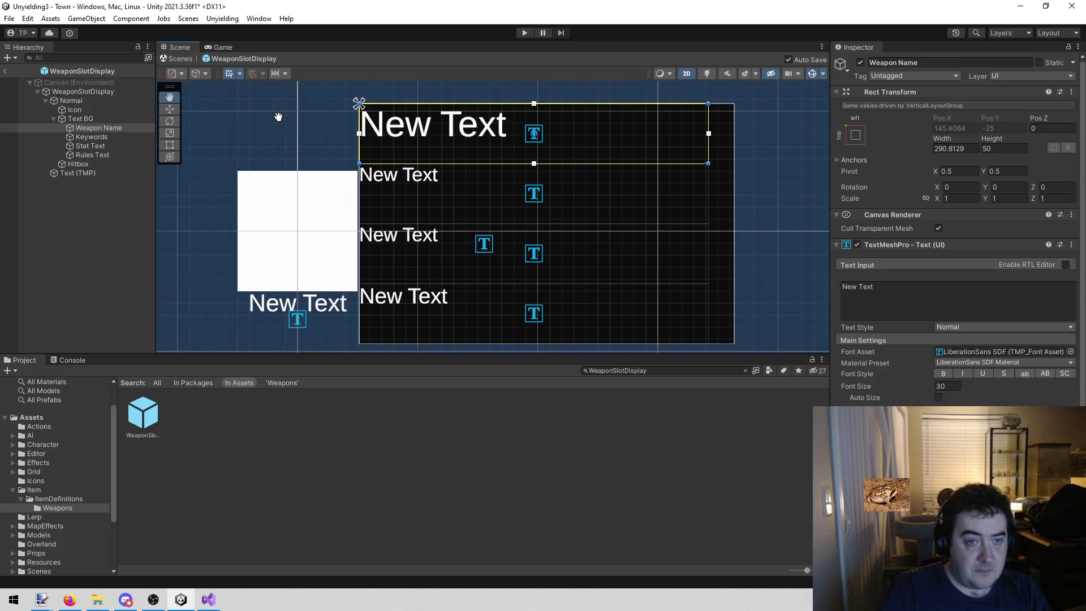
Step: Compare Text BG's layout rect against Weapon Name and Rules Text
left_click(104, 119)
left_click(107, 127)
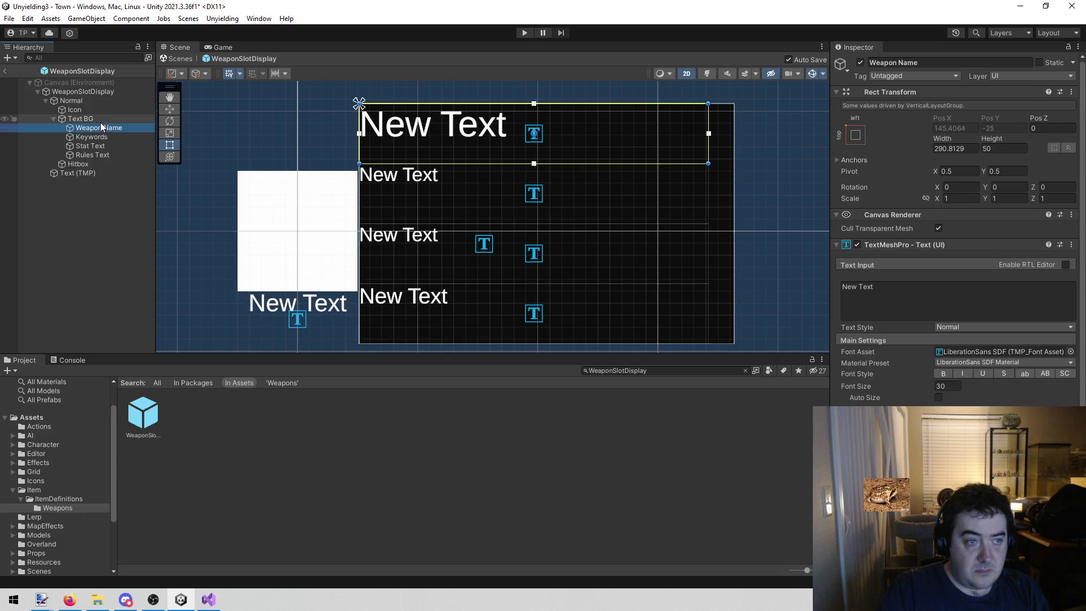
left_click(94, 118)
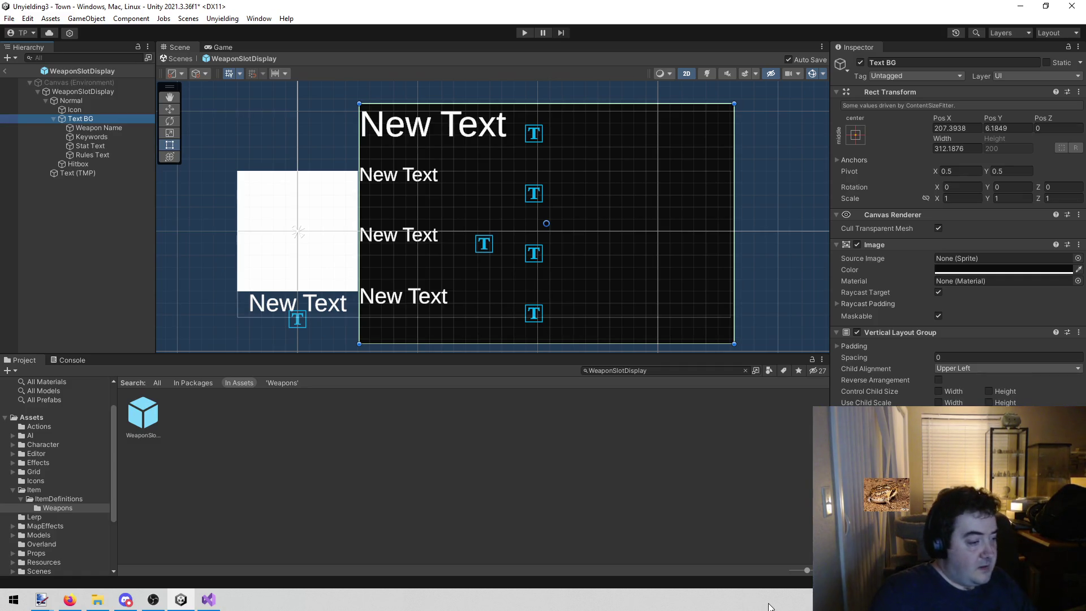
scroll(443, 212, "down", 4)
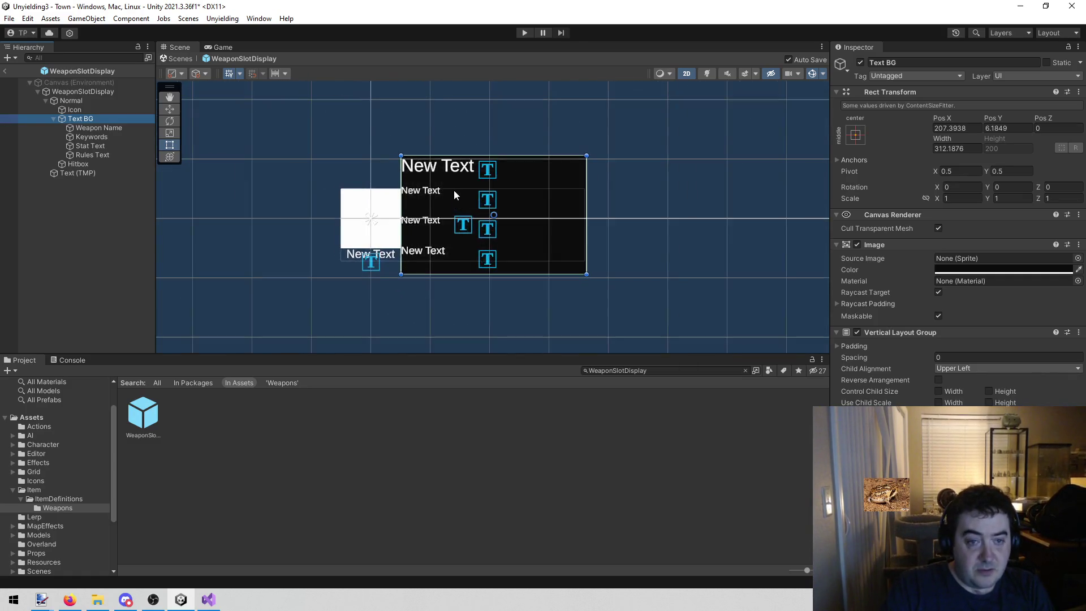
scroll(450, 187, "up", 3)
left_click_drag(492, 130, 462, 107)
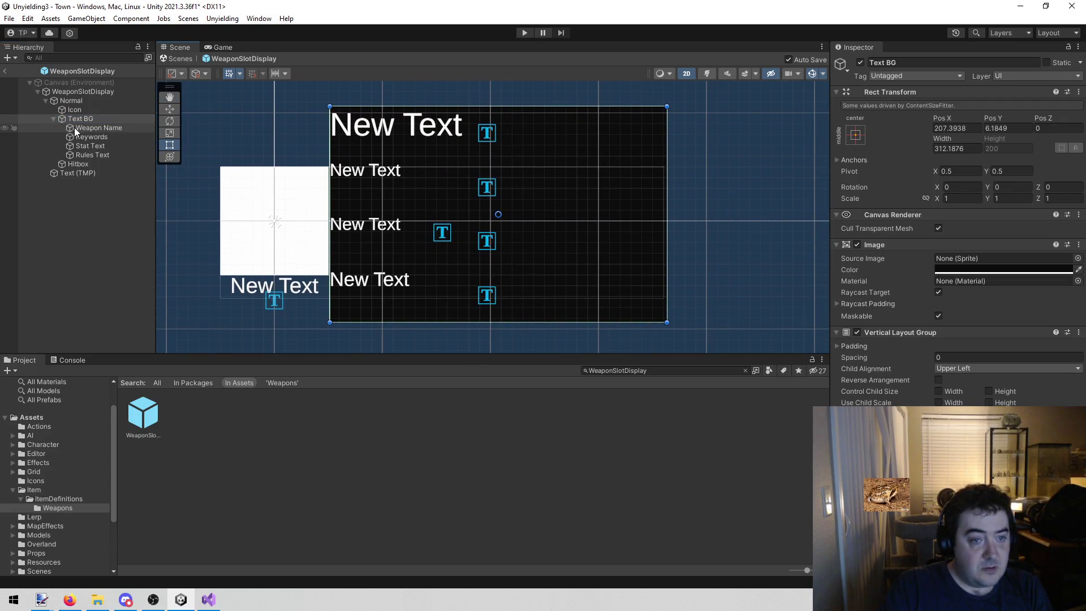
left_click(109, 157)
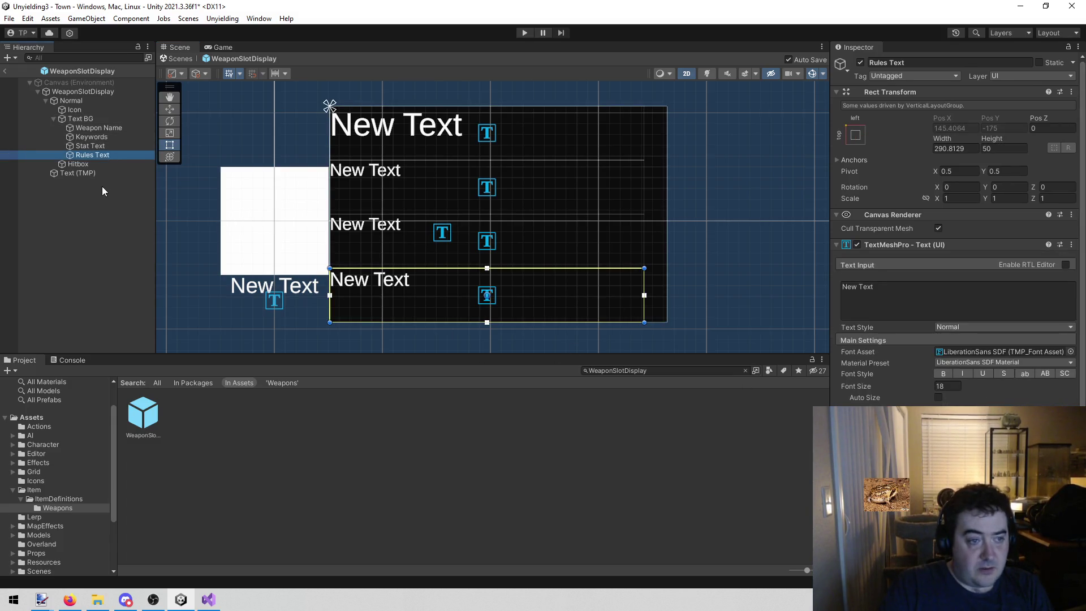
left_click(91, 121)
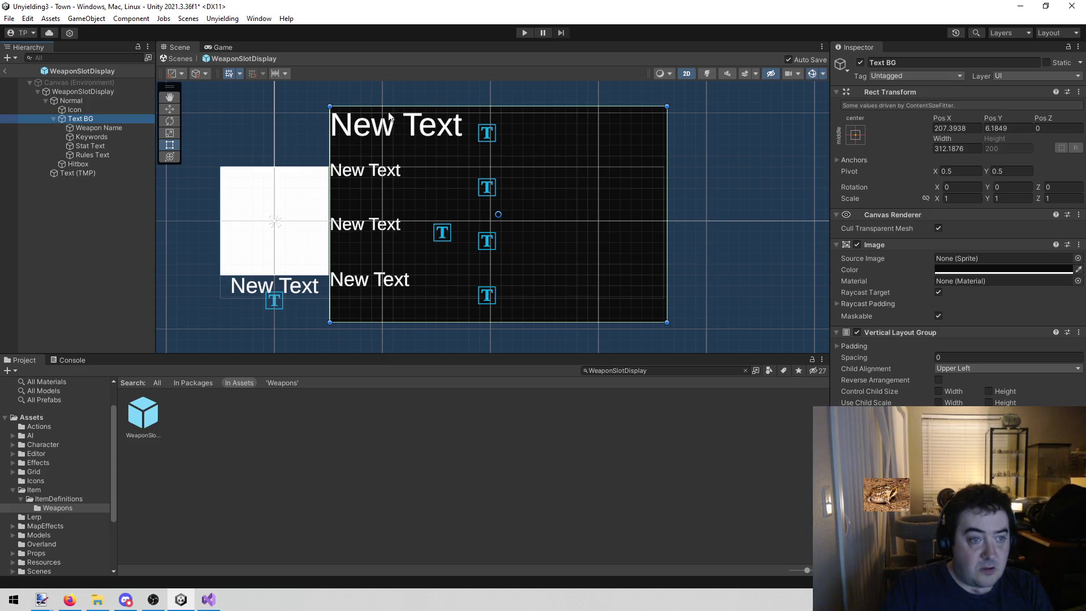
Step: Inspect the Weapon Name and Keywords text settings
left_click(121, 131)
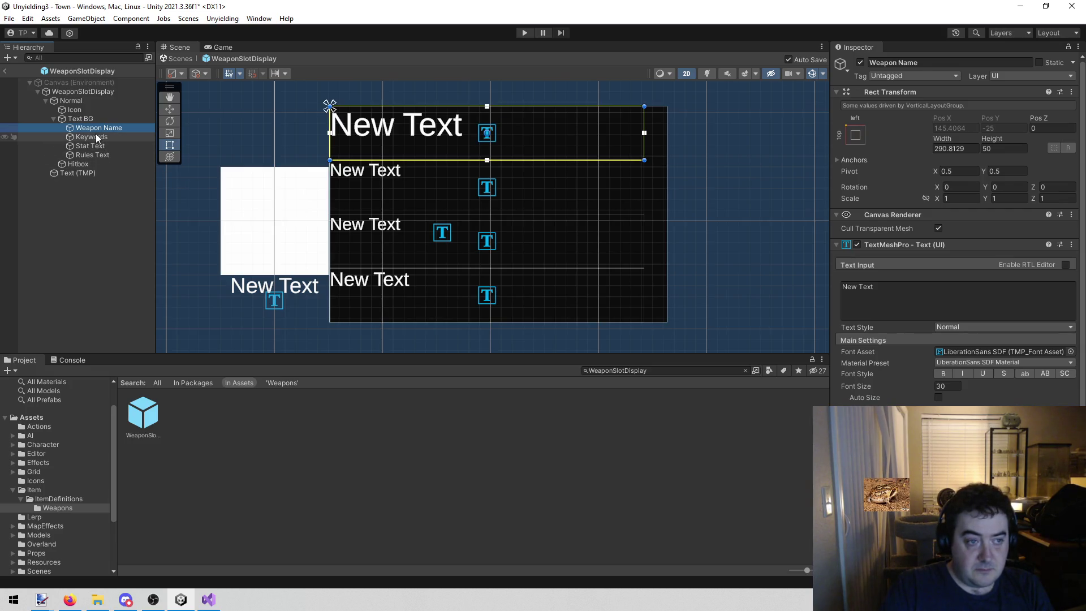
left_click(97, 136)
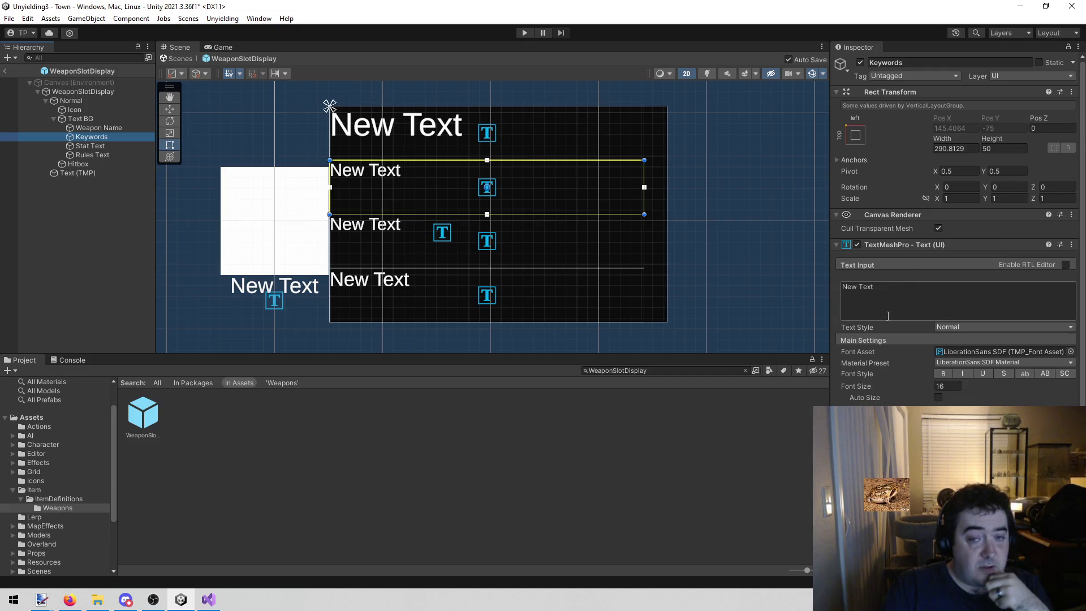
scroll(888, 316, "down", 3)
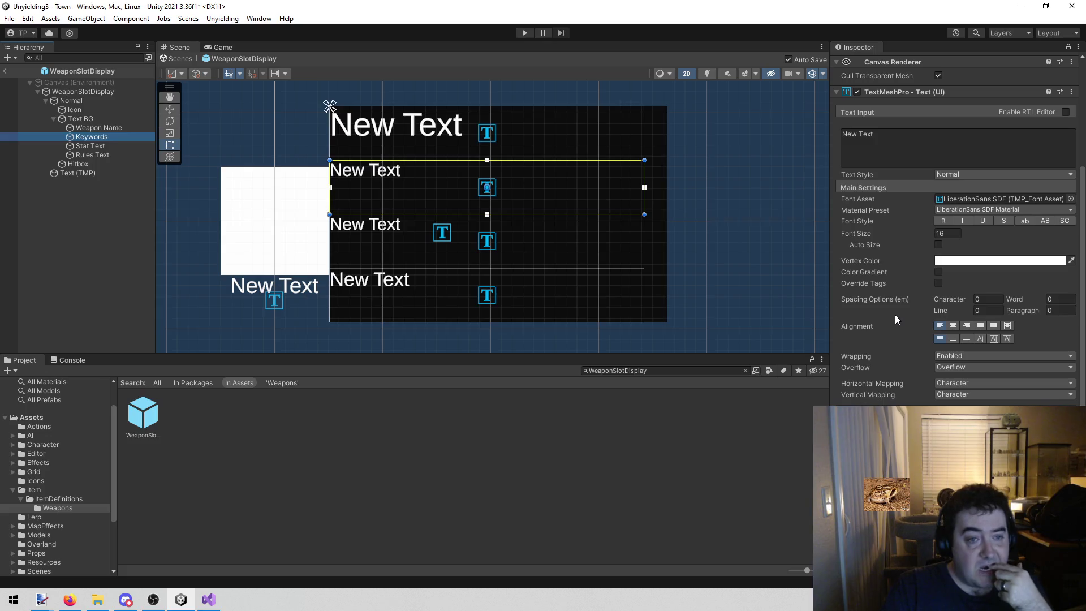
scroll(895, 315, "up", 3)
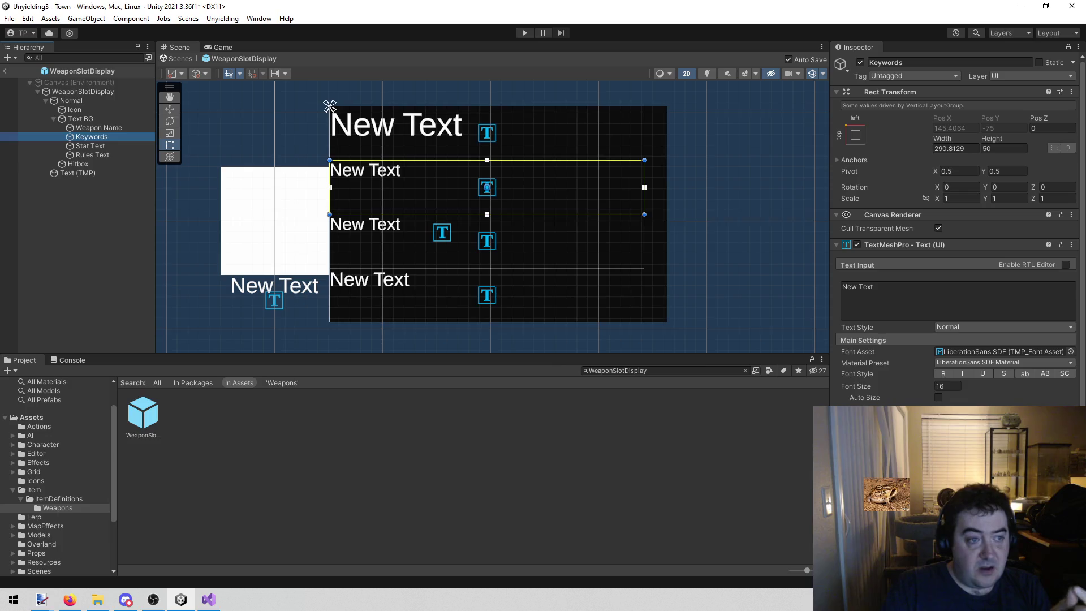
left_click(99, 128)
Step: Set Text BG's spacing to -11.94 and Keywords' Vertical Fit to Preferred Size
left_click(87, 119)
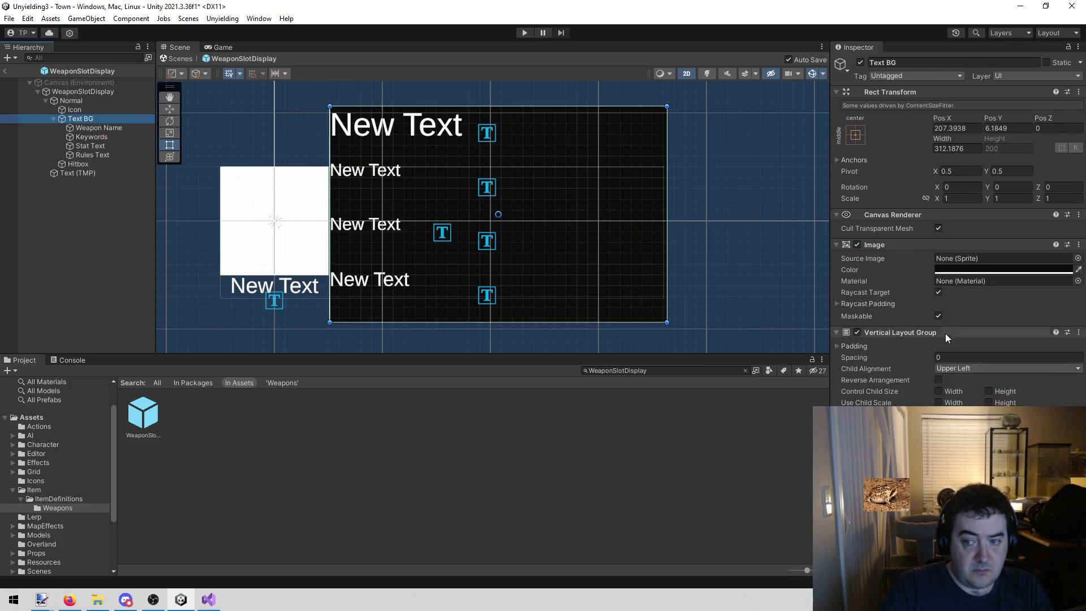
mouse_move(923, 358)
left_mouse_down()
mouse_move(565, 359)
mouse_move(688, 340)
left_mouse_up()
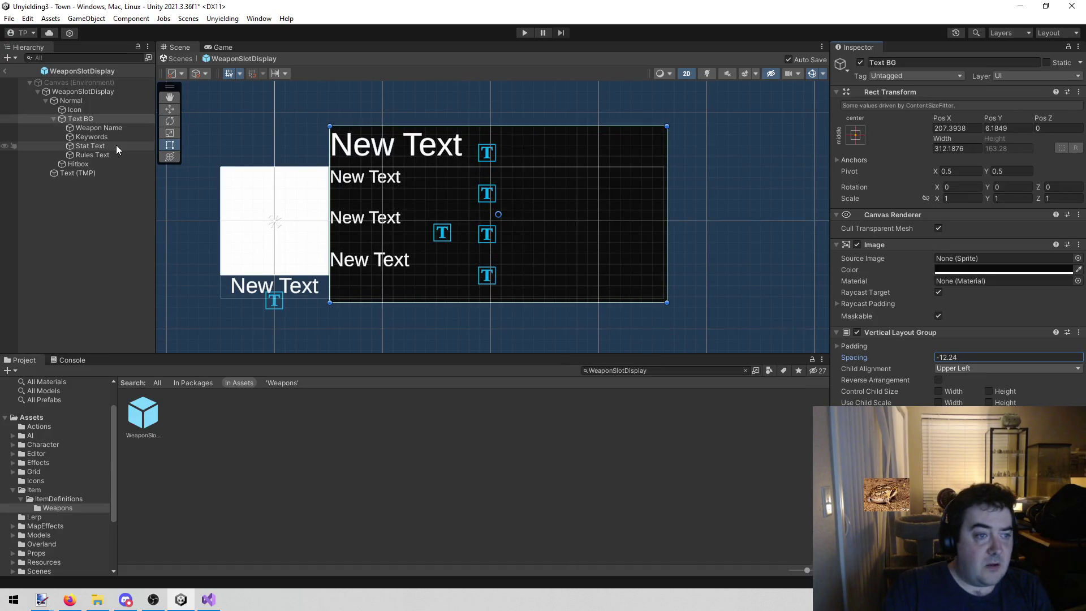
left_click(100, 127)
left_click(102, 136)
scroll(956, 226, "down", 8)
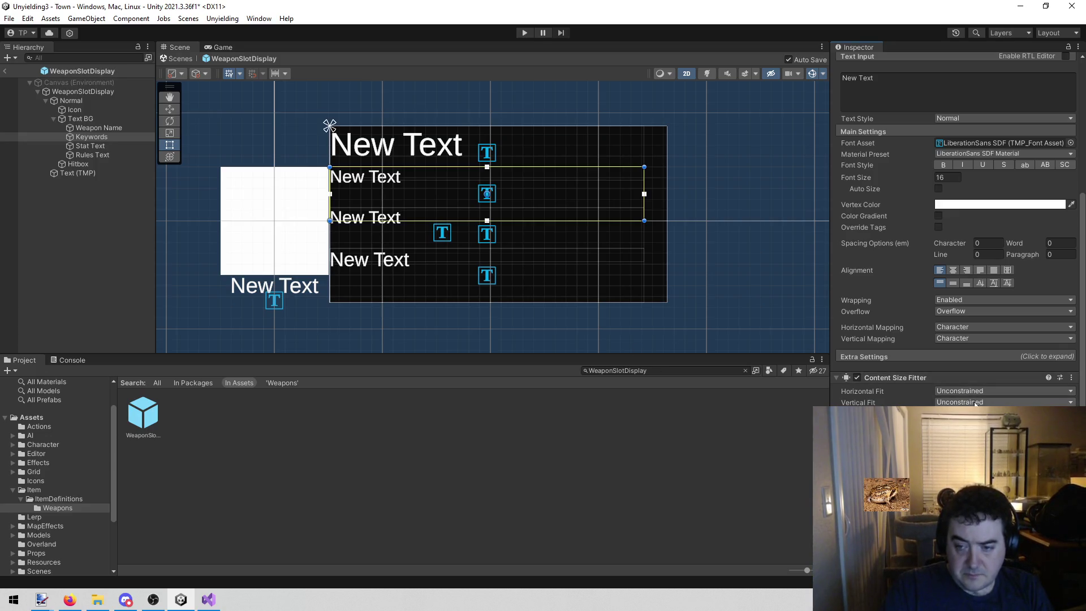
left_click(961, 434)
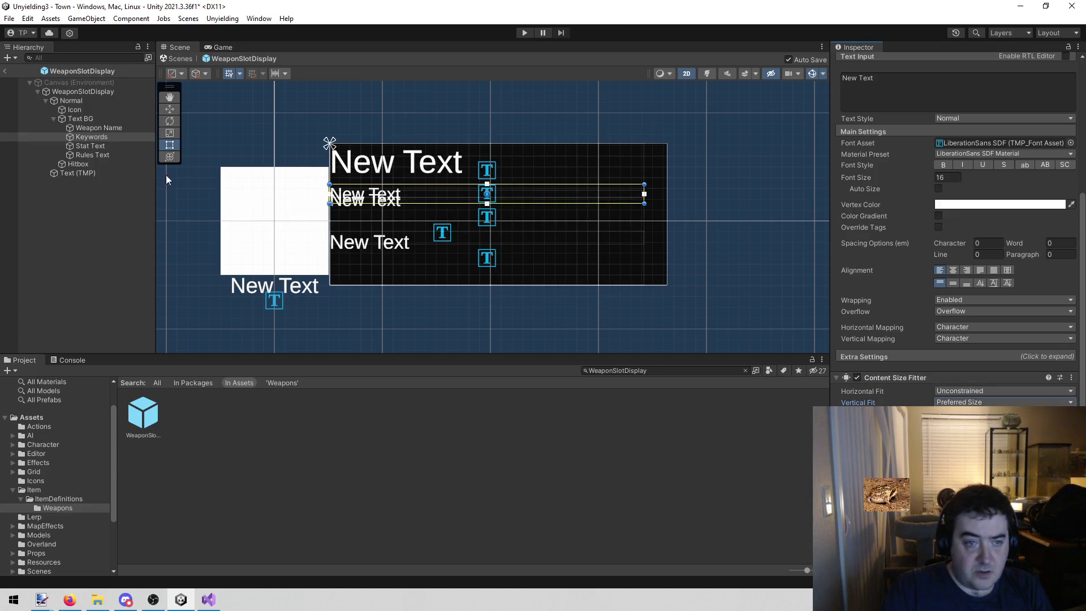
Step: Give Stat Text a Content Size Fitter with Vertical Fit set to Preferred Size
left_click(105, 146)
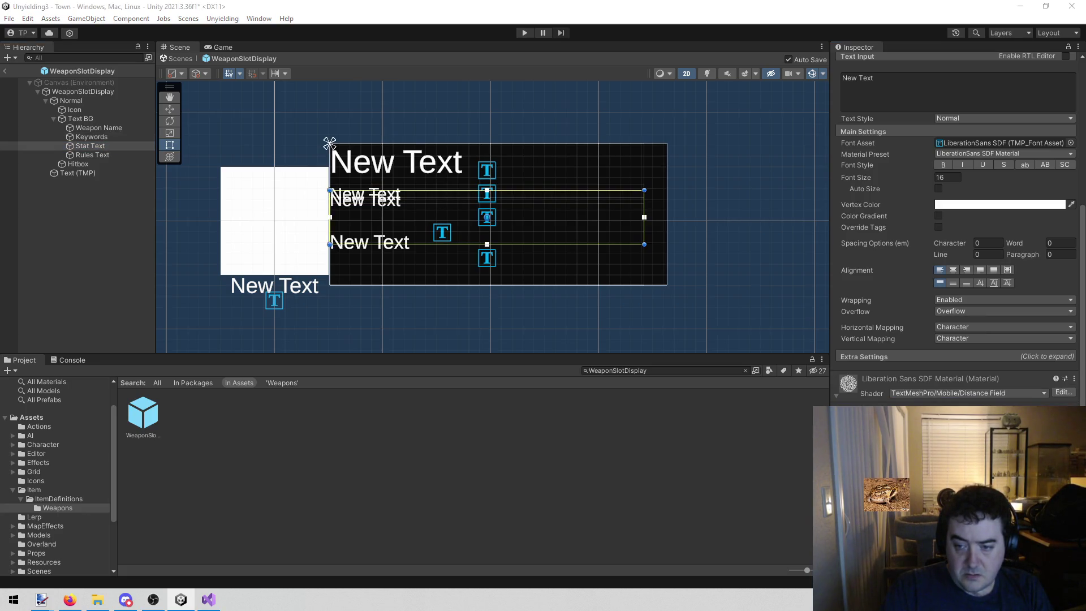
key("Return")
scroll(962, 317, "down", 3)
left_click(959, 337)
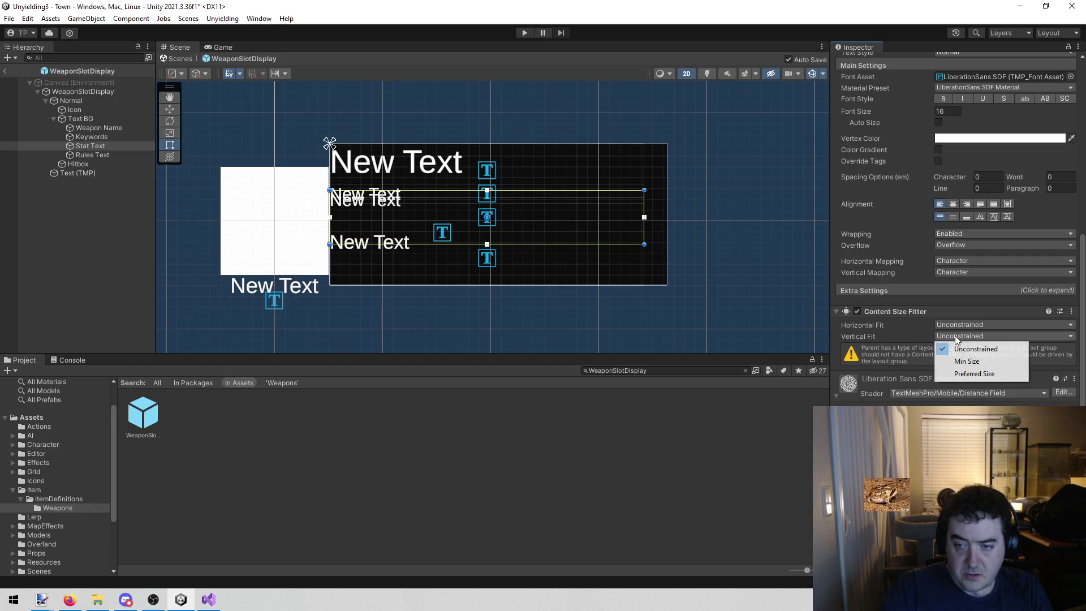
left_click(973, 374)
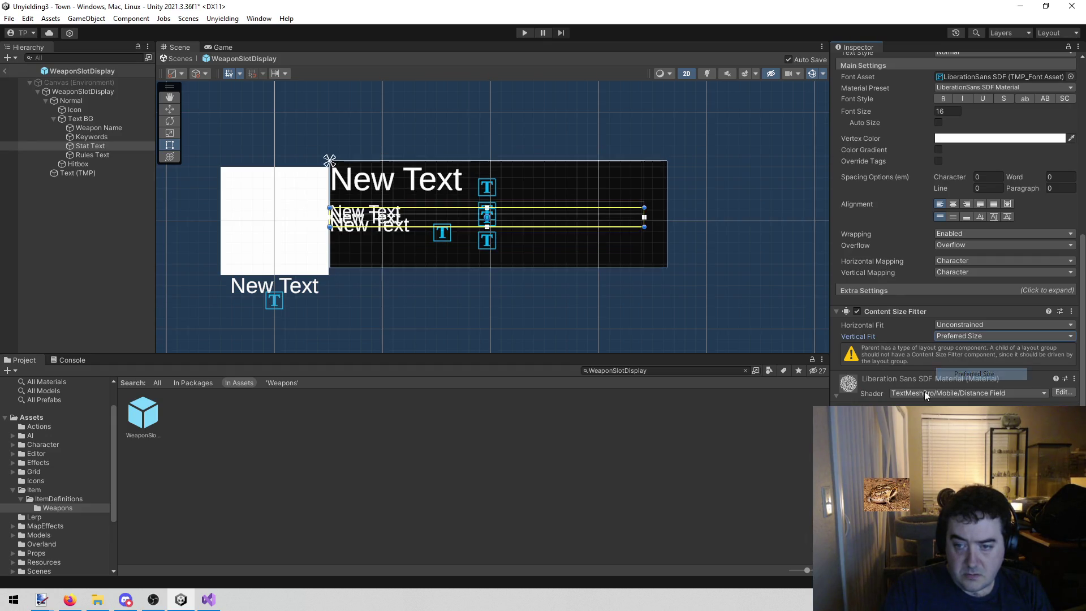
Step: Apply the same preferred-height fitting to Rules Text, then select the Text BG container
left_click(117, 154)
key("alt+Tab")
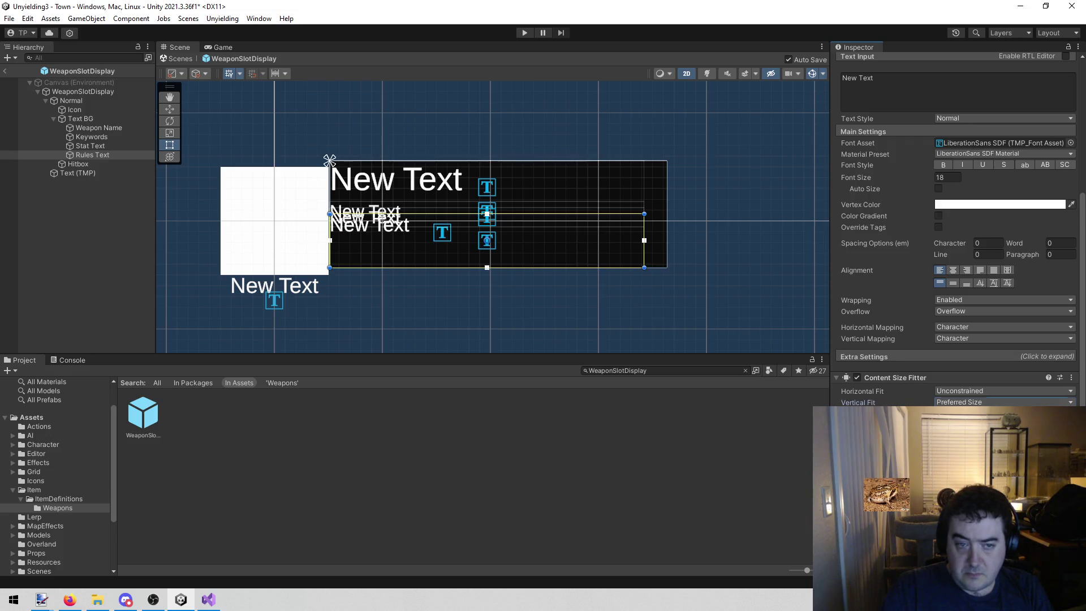
left_click(97, 118)
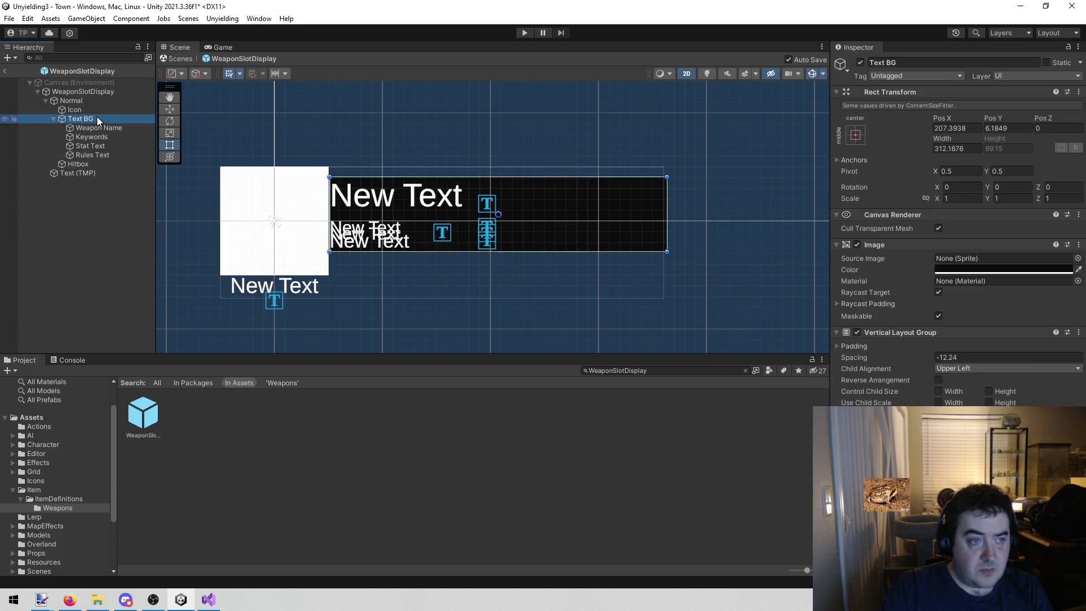
Step: Set Text BG's row spacing to 0 and check the shared font size of Keywords and Stat Text
left_click(966, 355)
key("BackSpace")
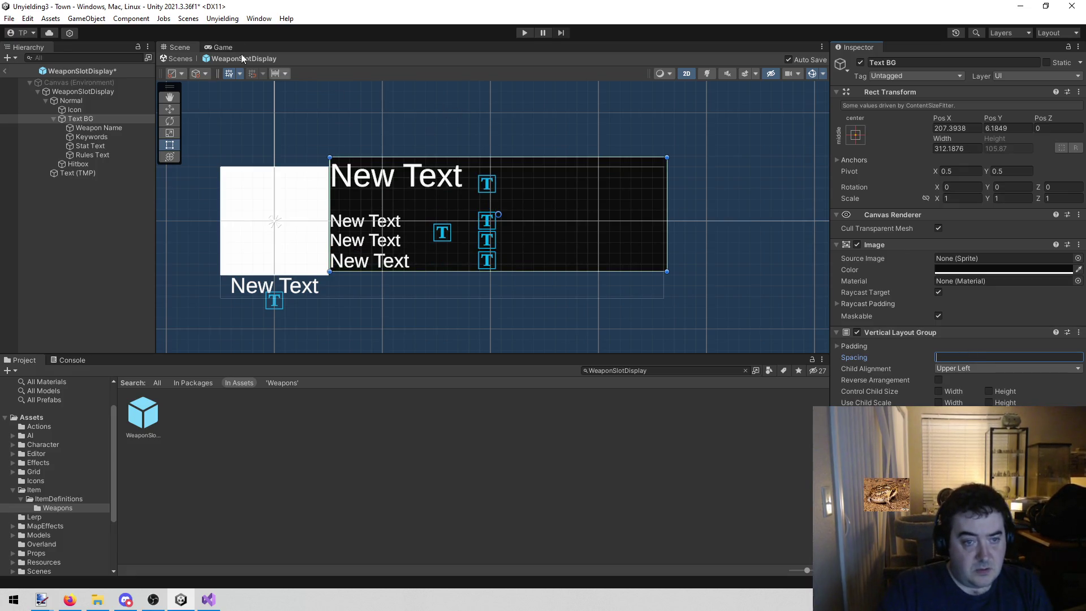
left_click(100, 138)
left_click(105, 147, "ctrl")
left_click(960, 385)
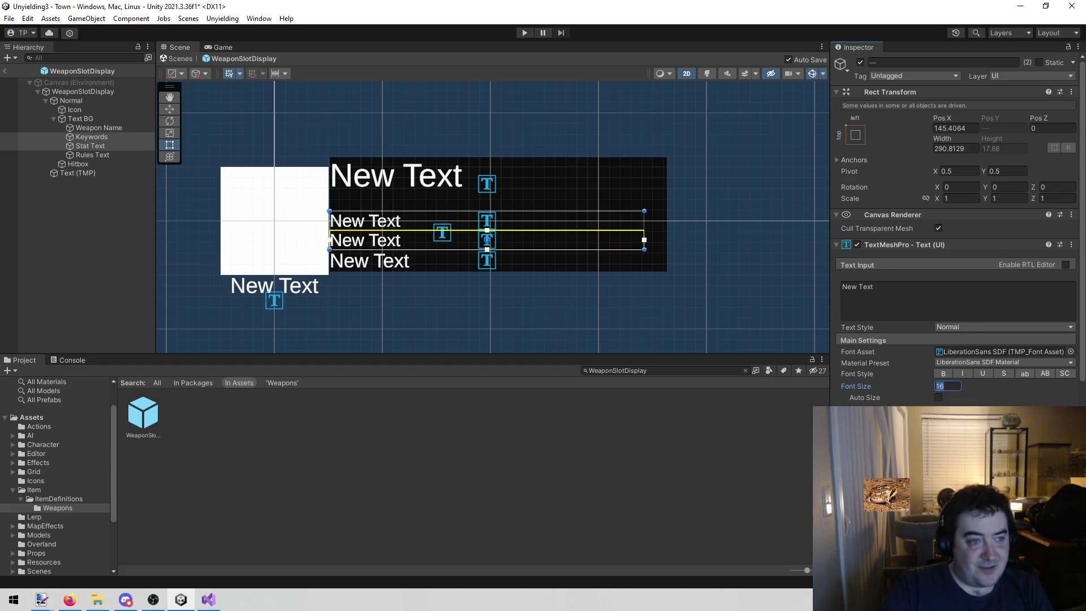
Step: Compare the text sizes of Stat Text, Keywords, Rules Text and Weapon Name, ending on Stat Text
left_click(109, 145)
left_click(110, 137)
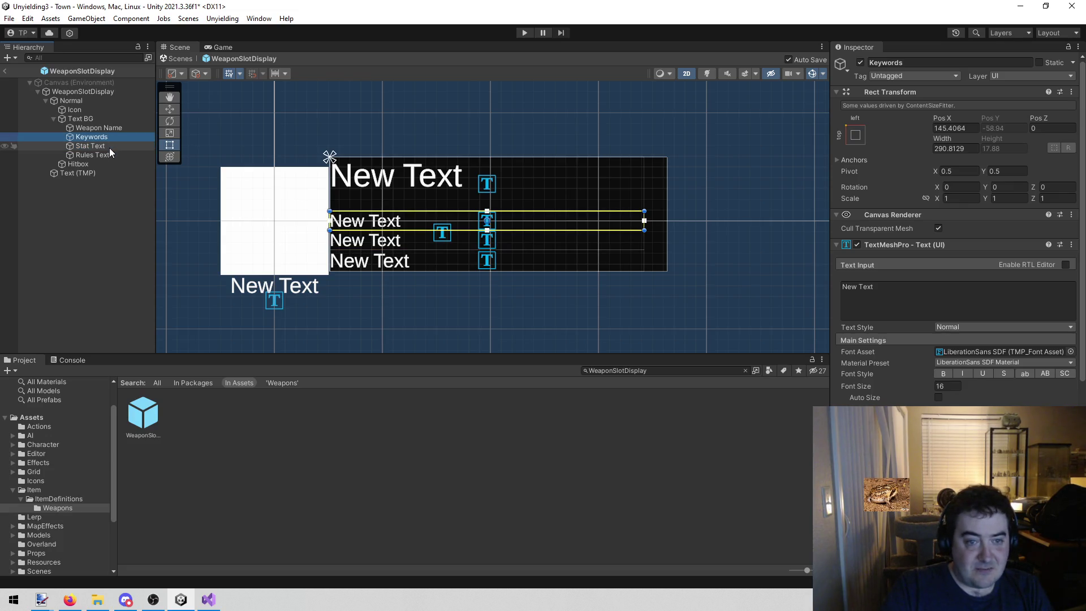
left_click(115, 151)
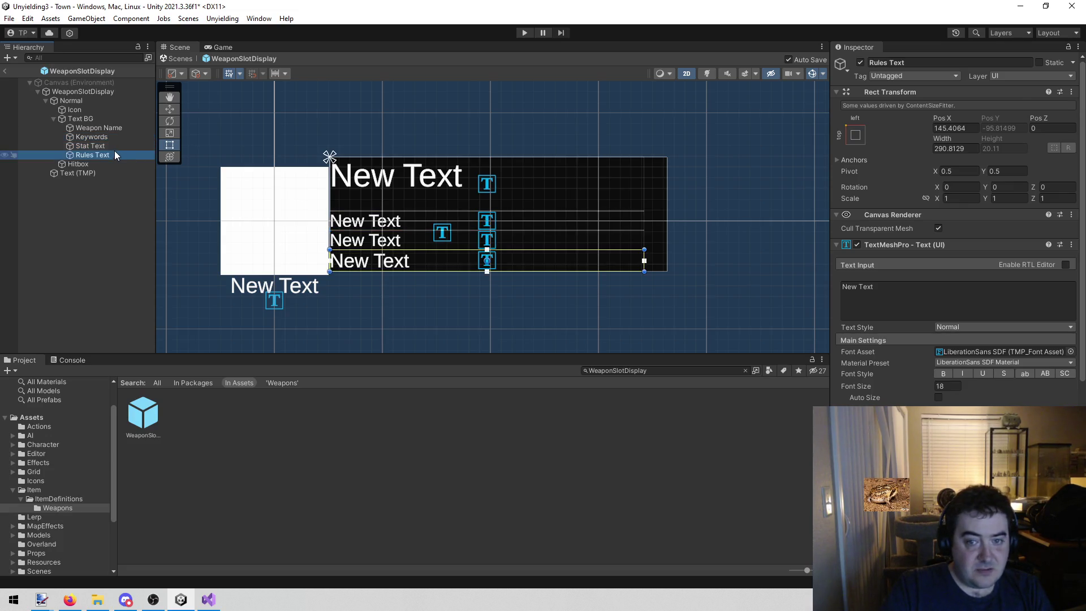
left_click(106, 142)
left_click(100, 130)
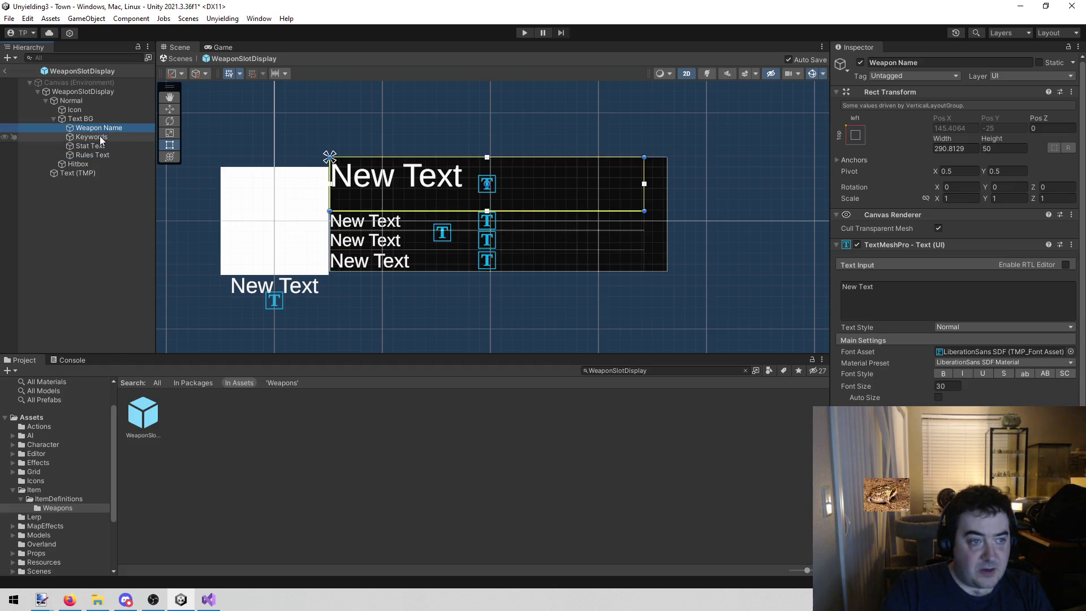
left_click(104, 120)
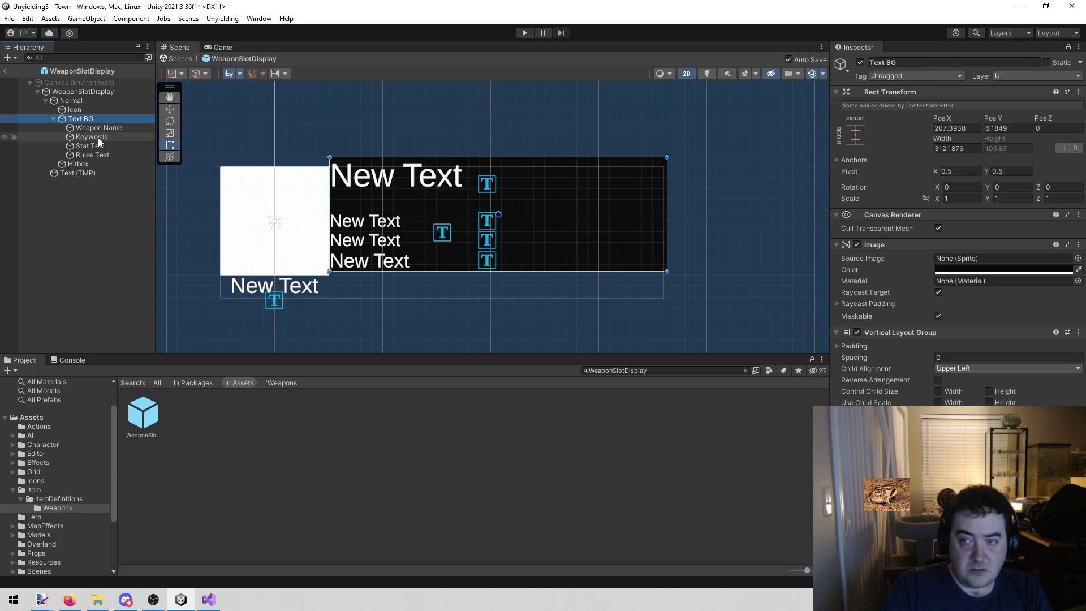
left_click(100, 146)
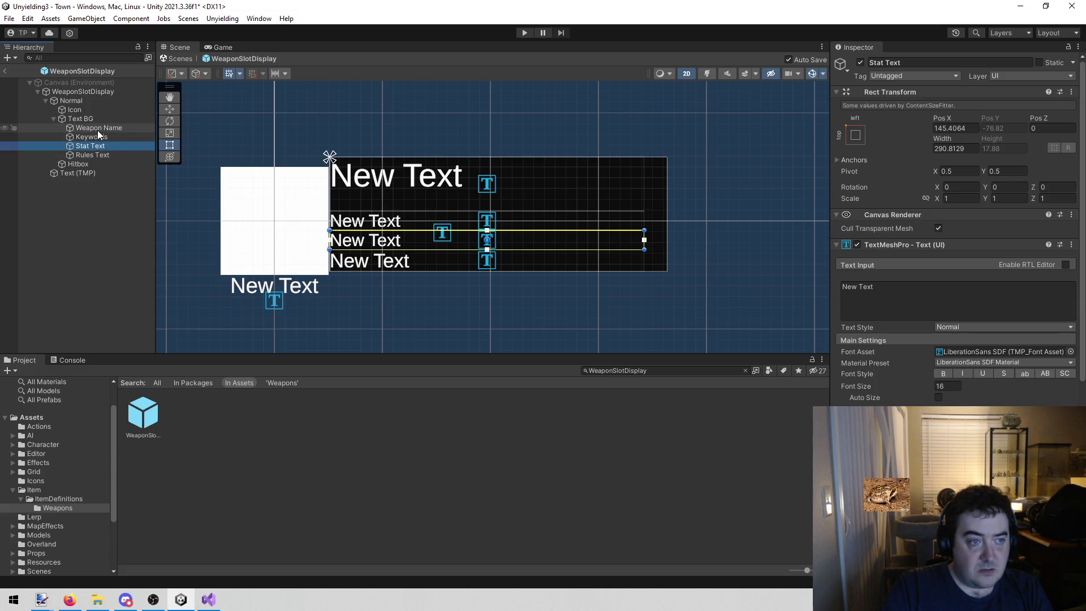
Step: Set the width of Stat Text, Keywords and Rules Text to 310
left_click(970, 147)
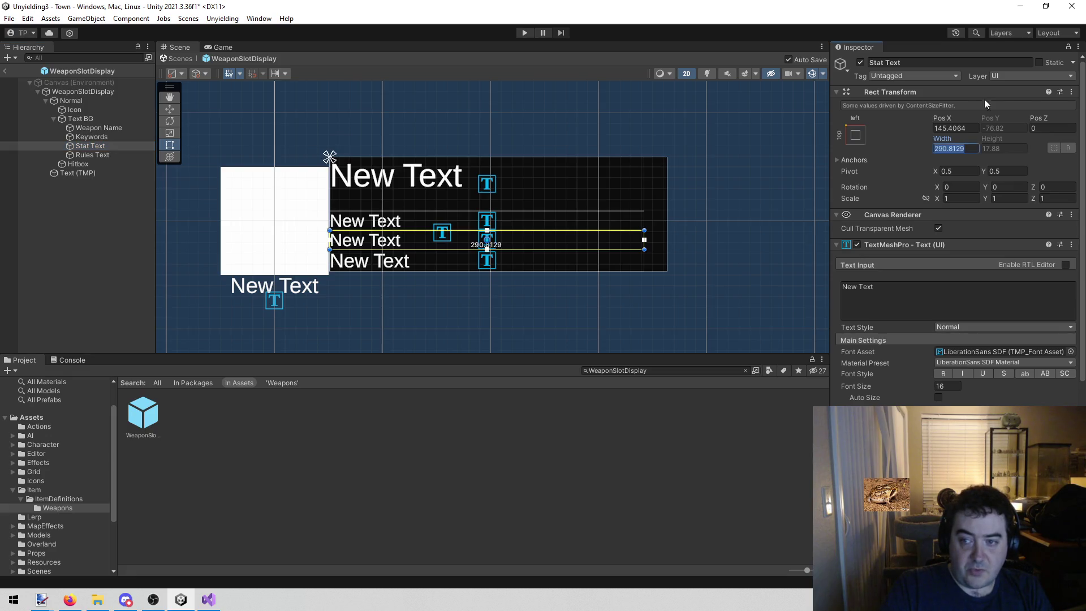
type("310")
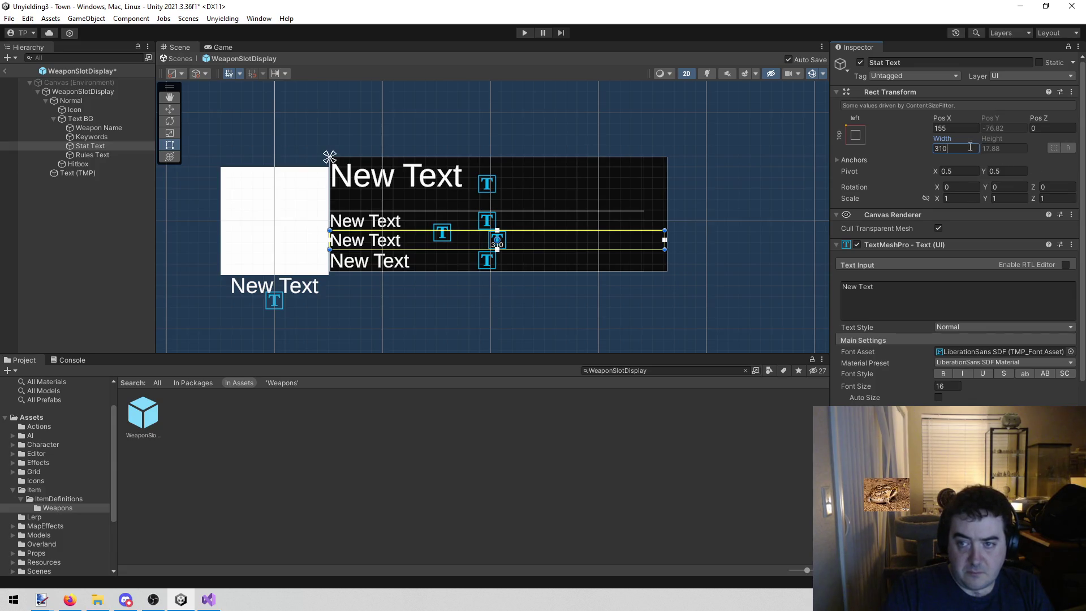
left_click(92, 136)
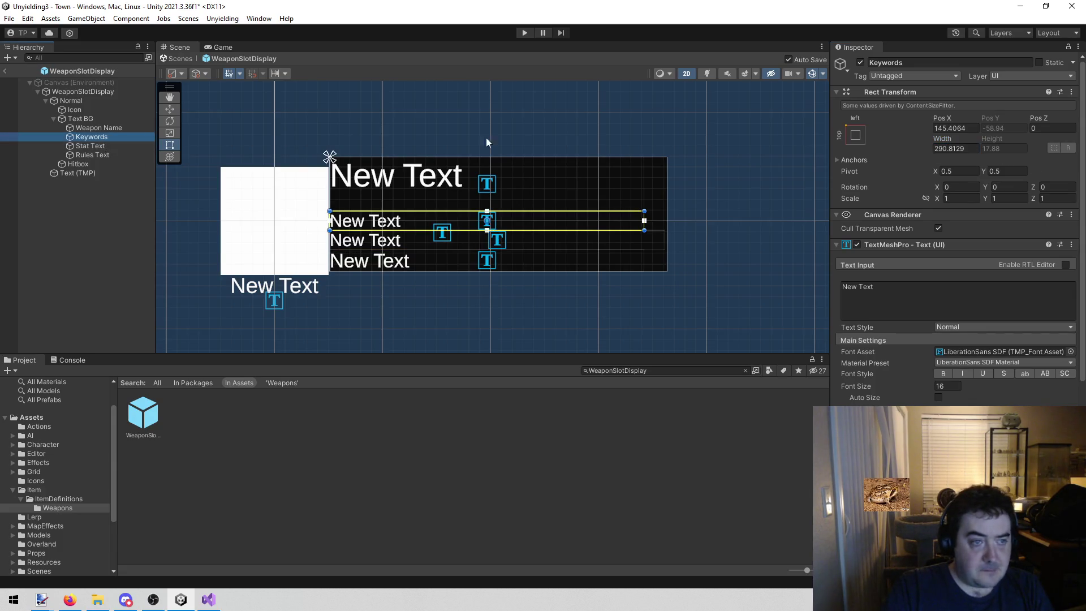
left_click(956, 148)
type("310")
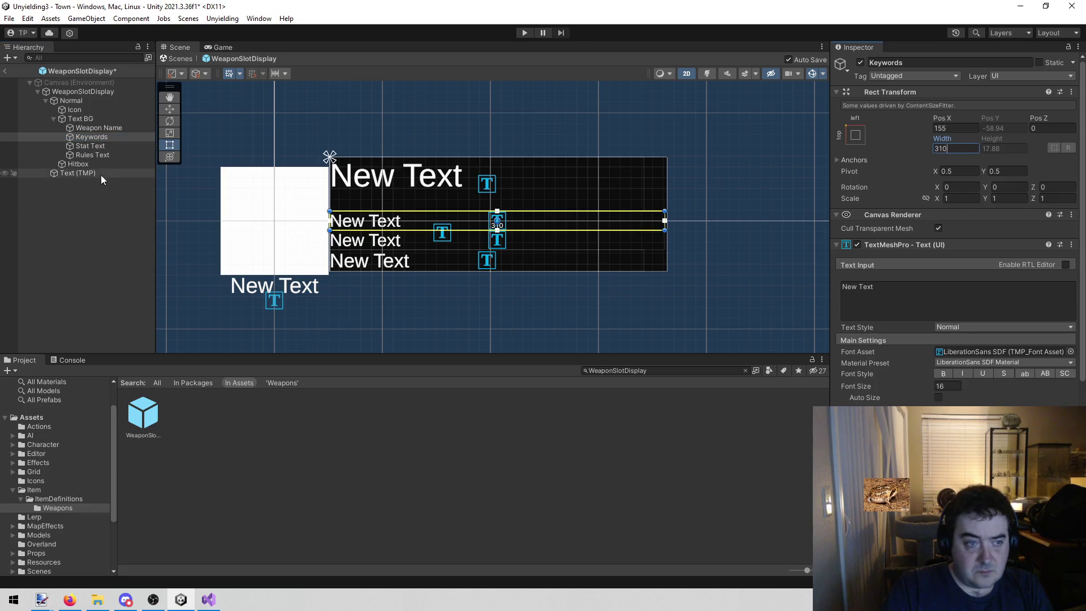
left_click(90, 155)
left_click(961, 148)
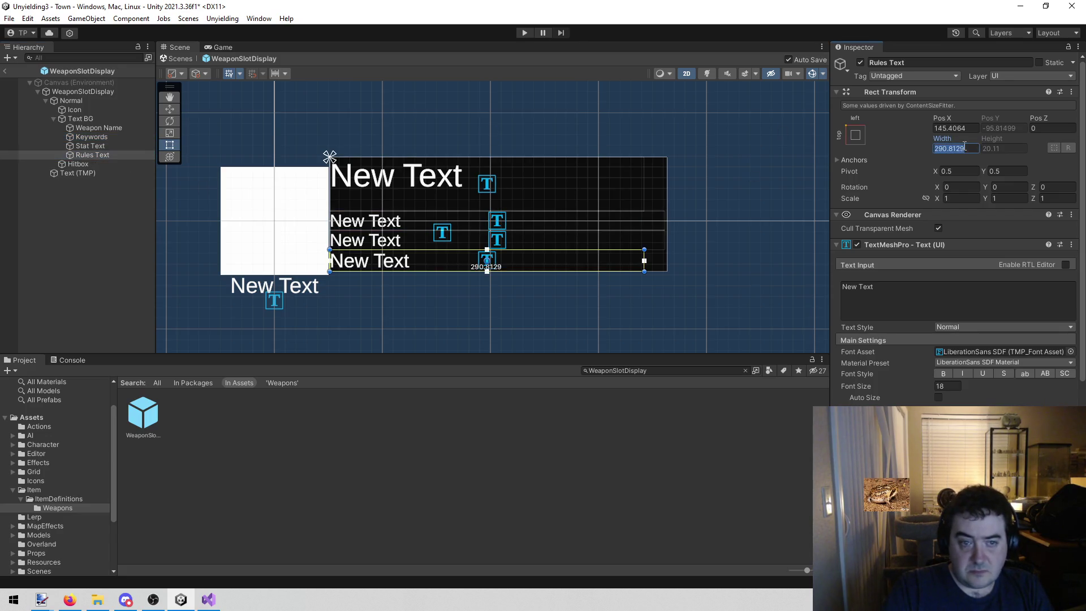
type("310")
left_click_drag(473, 334, 397, 326)
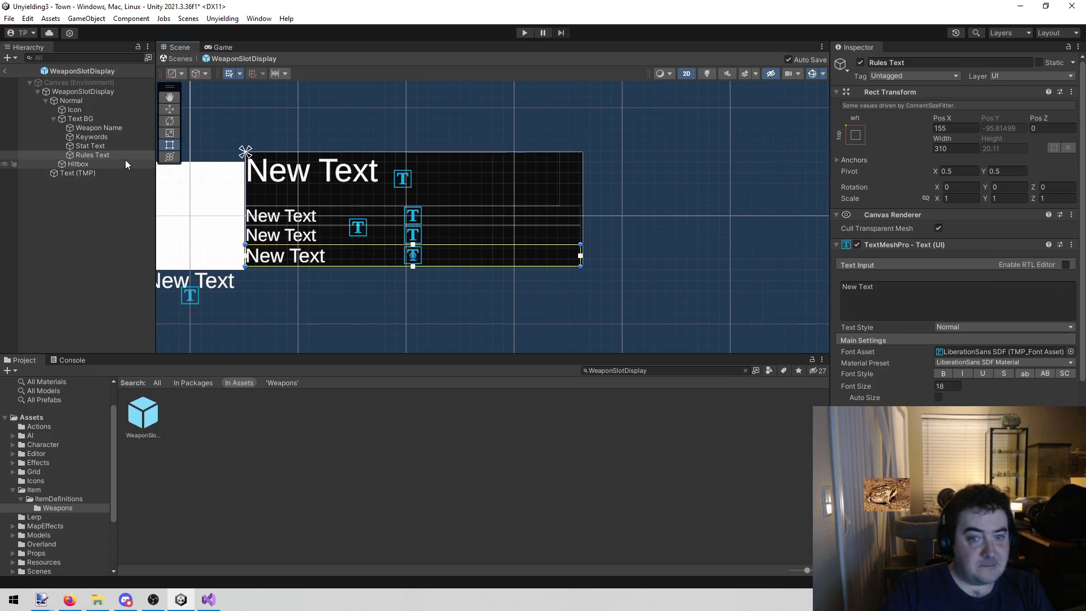
Step: Check each label's width from Weapon Name to Rules Text and frame the Keywords text
left_click(125, 129)
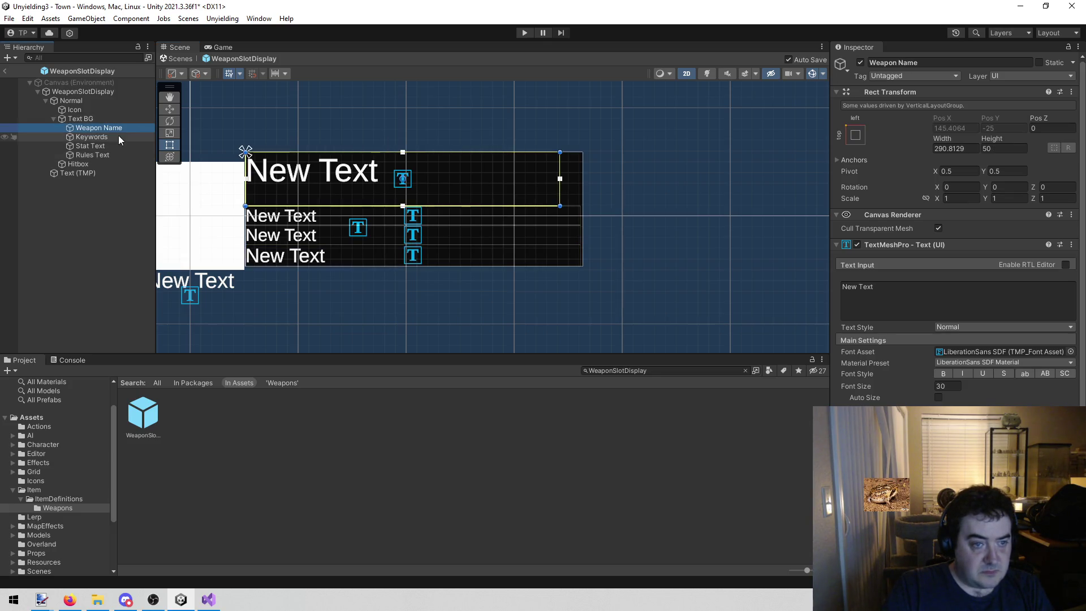
left_click(117, 137)
left_click(107, 146)
left_click(109, 156)
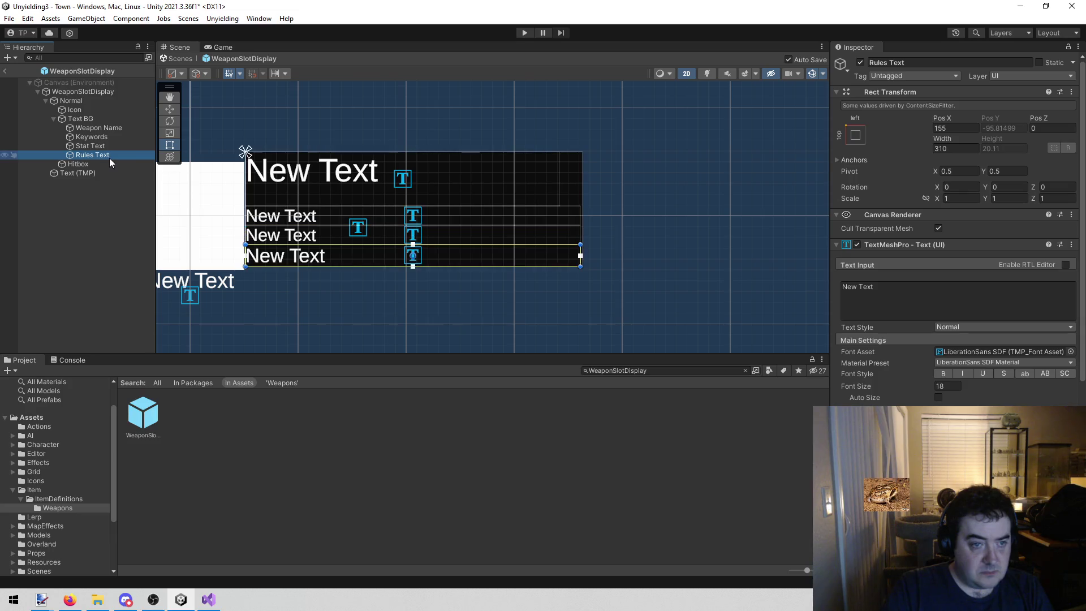
left_click(103, 140)
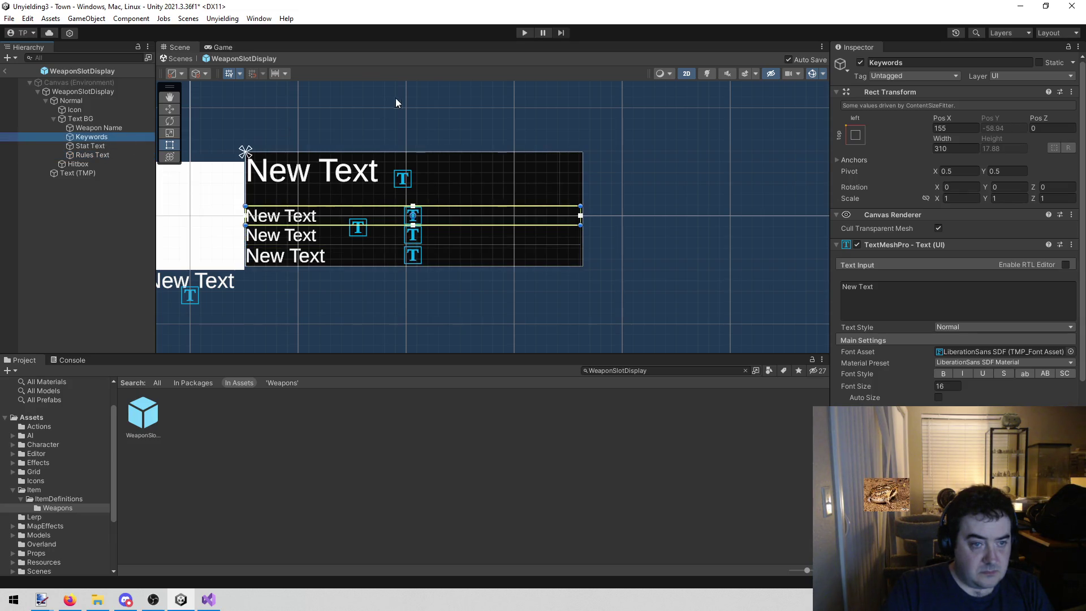
key("f")
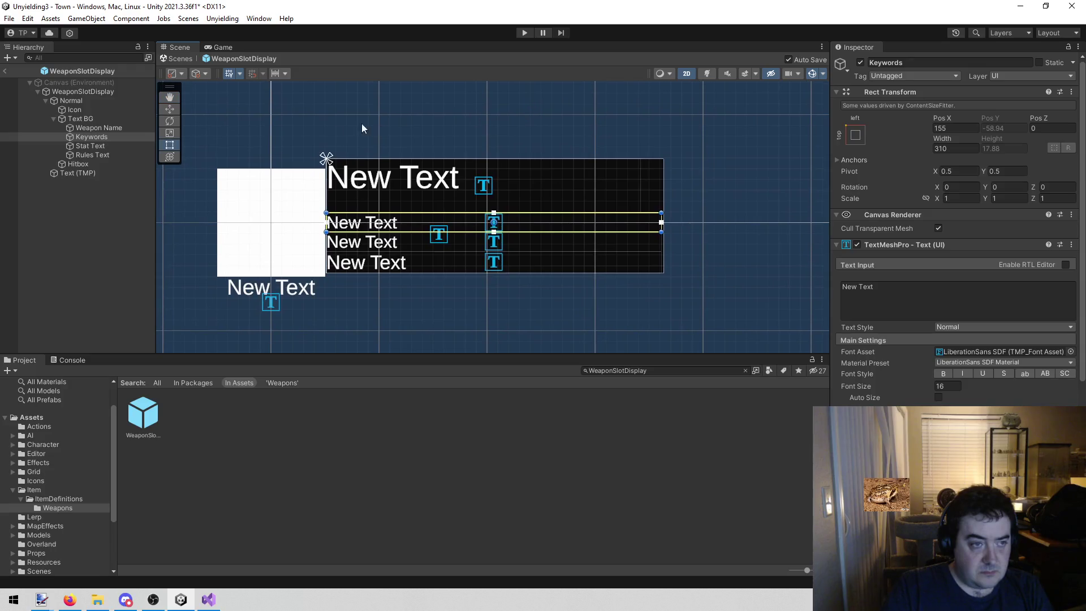
left_click(70, 241)
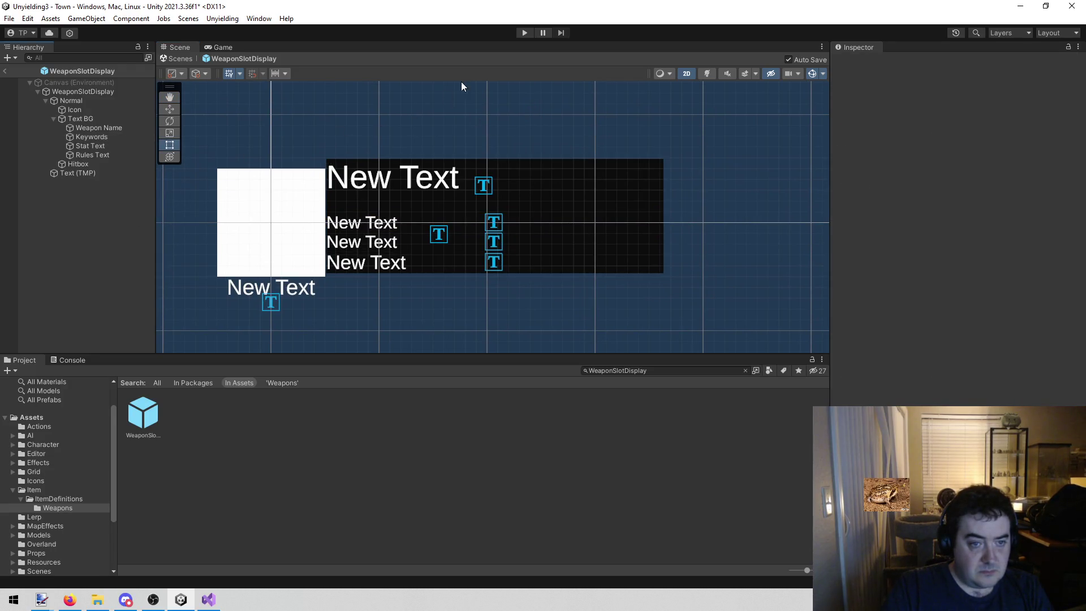
left_click(114, 138)
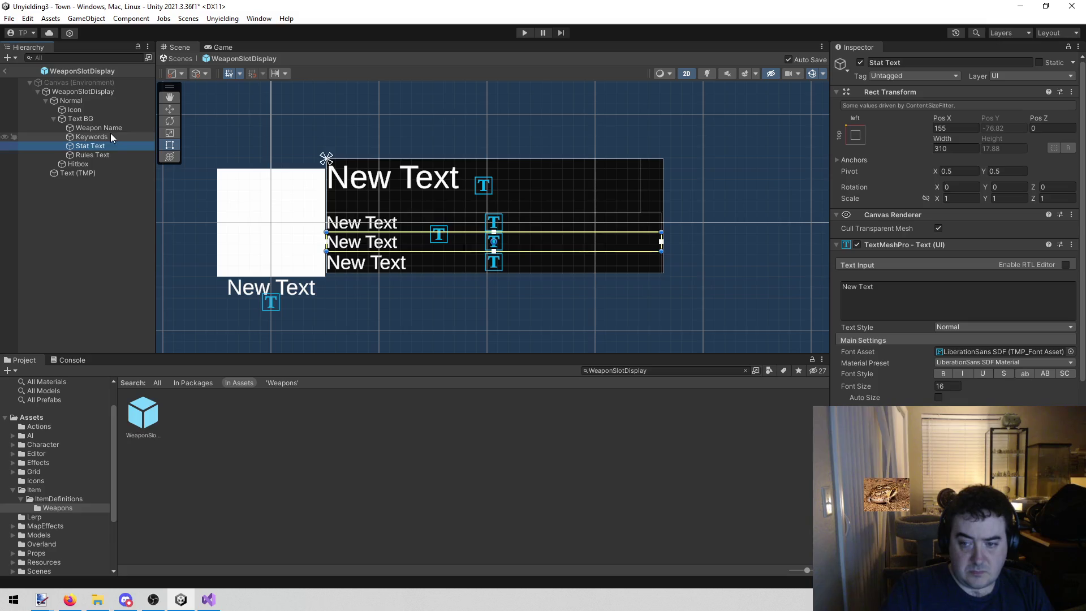
left_click(522, 33)
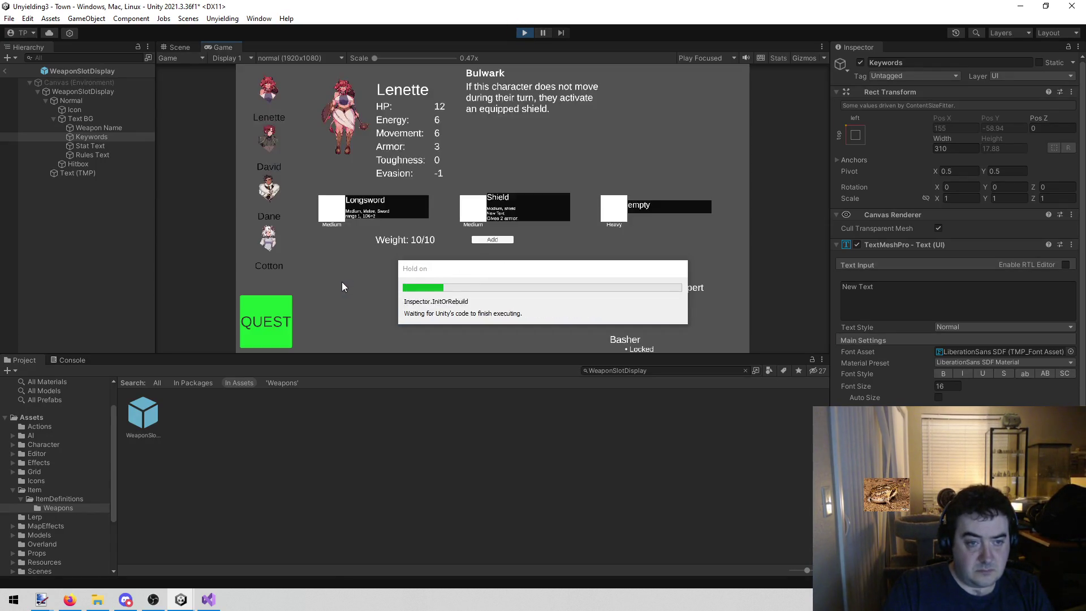
right_click(231, 44)
left_click(274, 81)
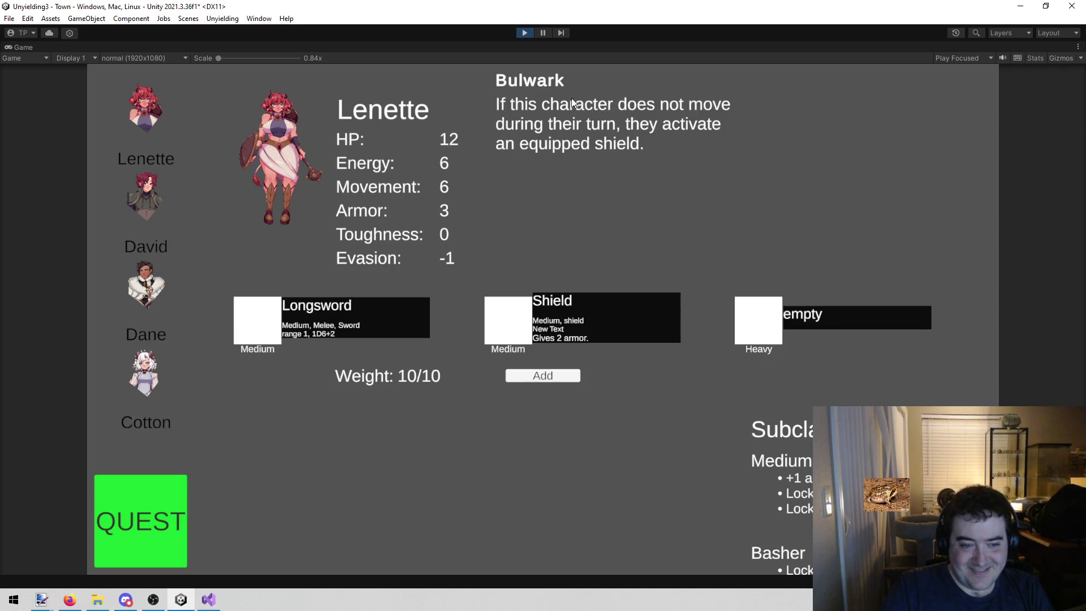
left_click(527, 32)
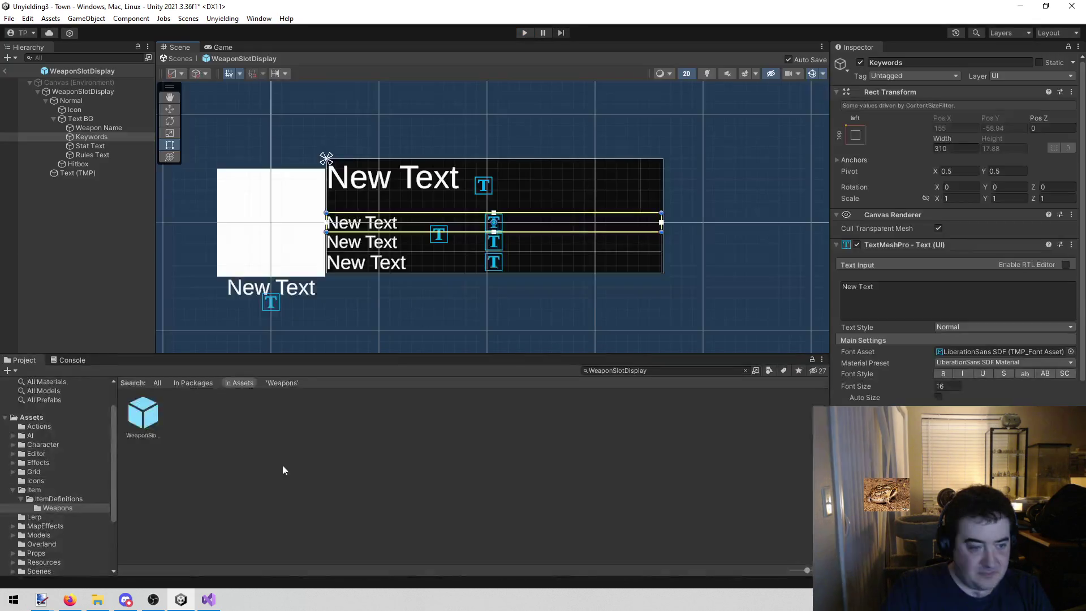
Step: Set Text BG's Pivot Y to 1 and save the prefab
left_click_drag(373, 111, 400, 100)
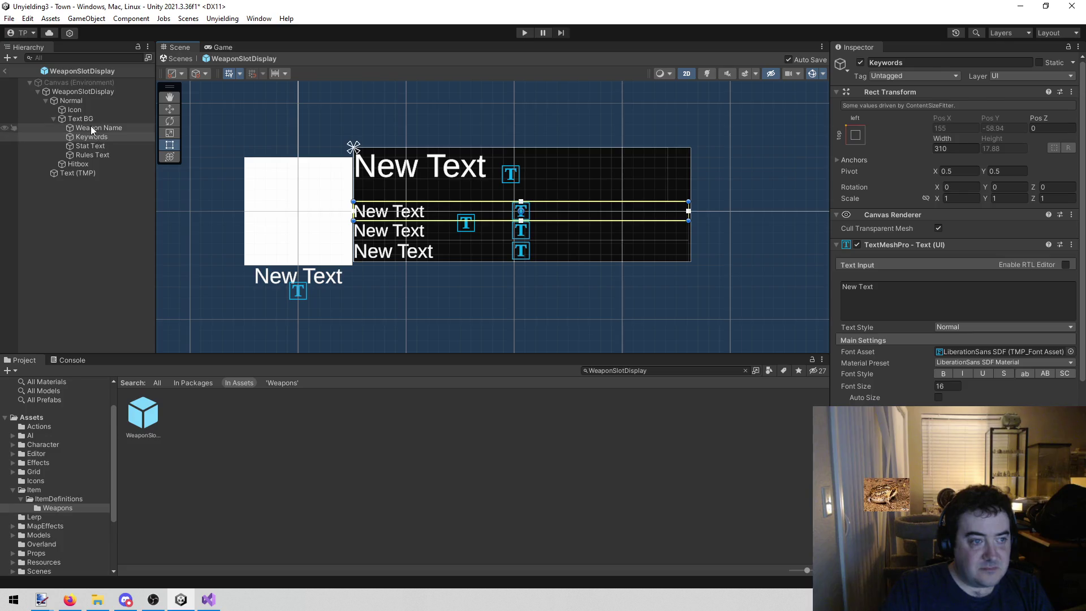
left_click(90, 120)
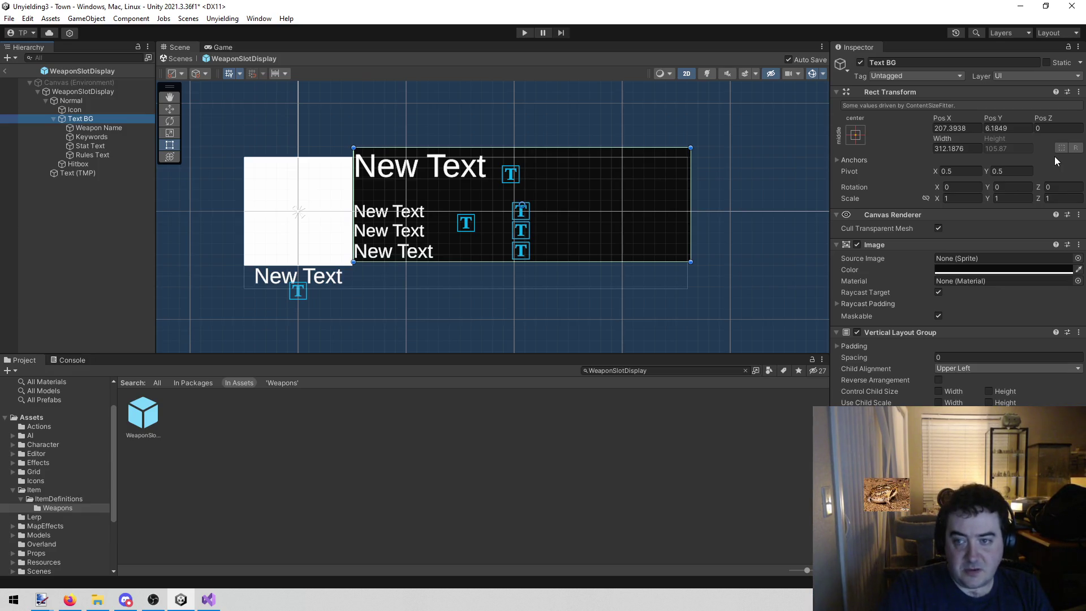
left_click(1012, 171)
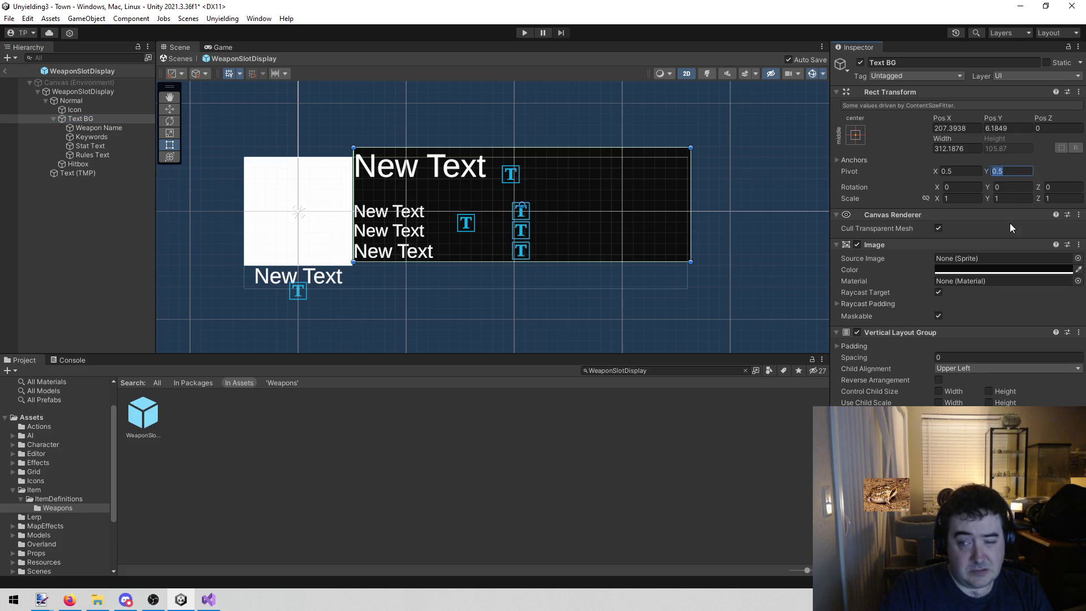
type("1")
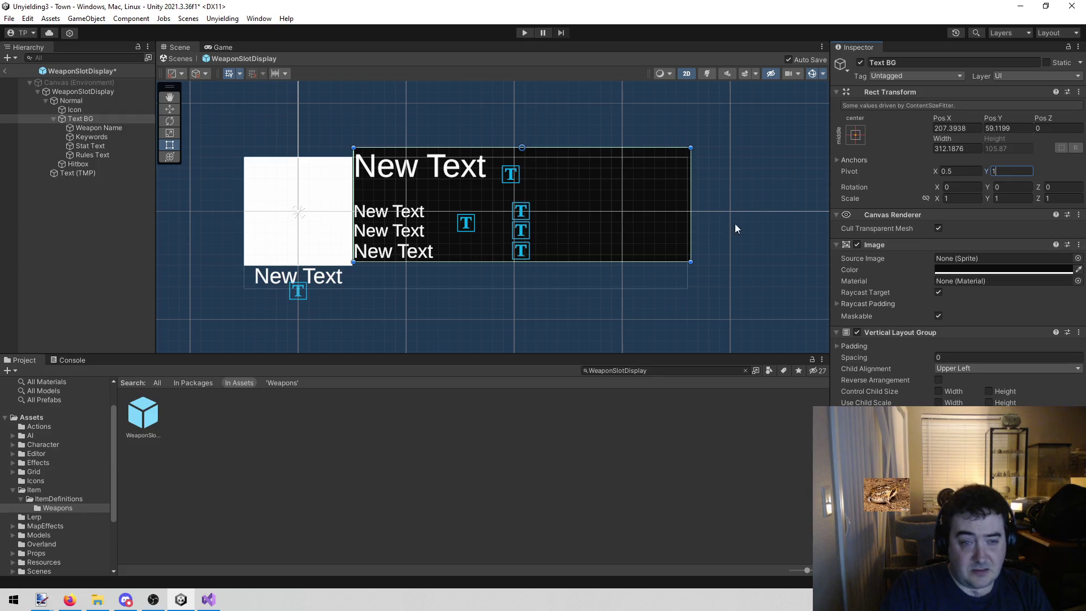
left_click(80, 118)
key("ctrl+s")
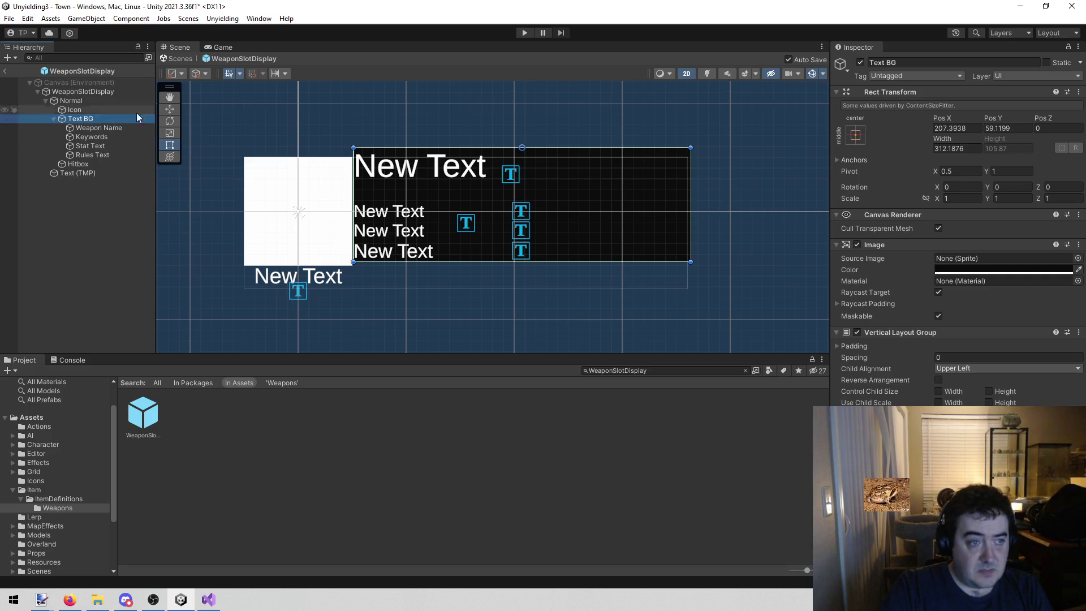
Step: Nudge Text BG down along Y with the Move tool and run the game
key("w")
left_click_drag(521, 100, 535, 110)
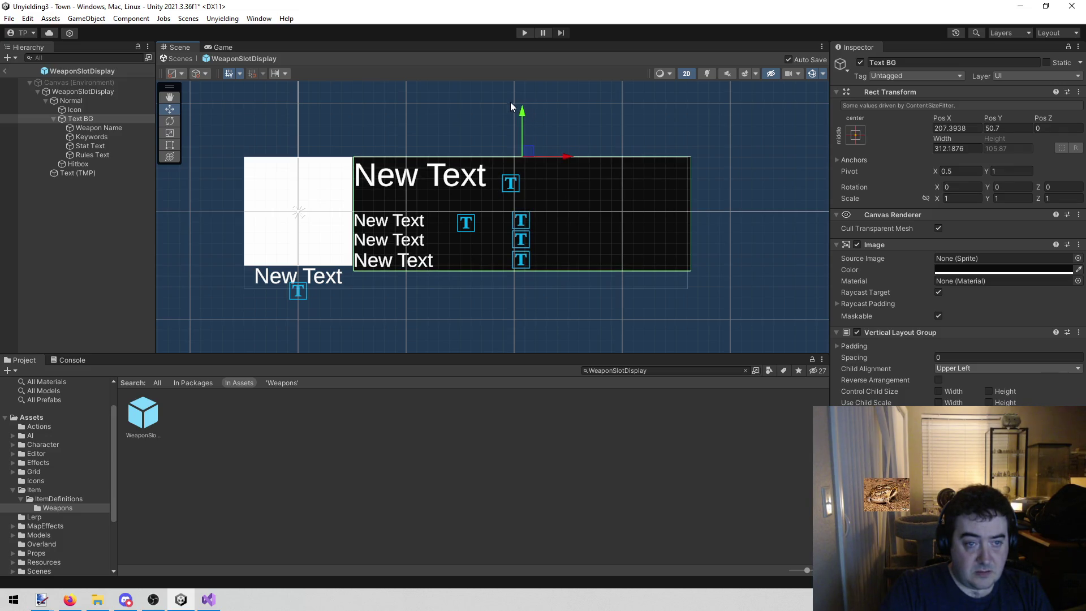
left_click(525, 33)
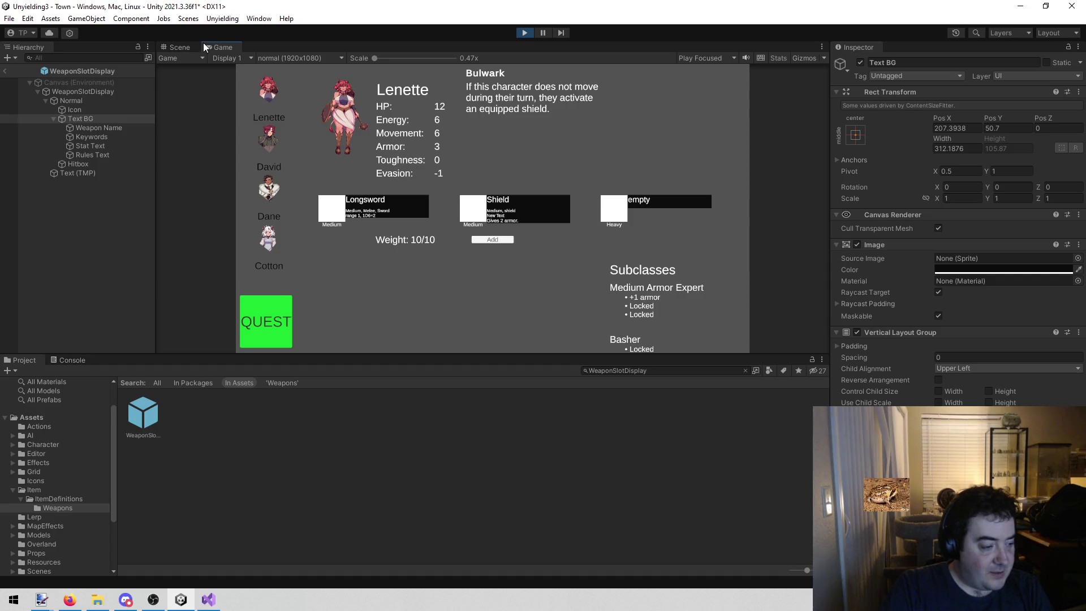
Step: Maximize the Game view to inspect the cards, then stop play mode
right_click(238, 49)
left_click(279, 80)
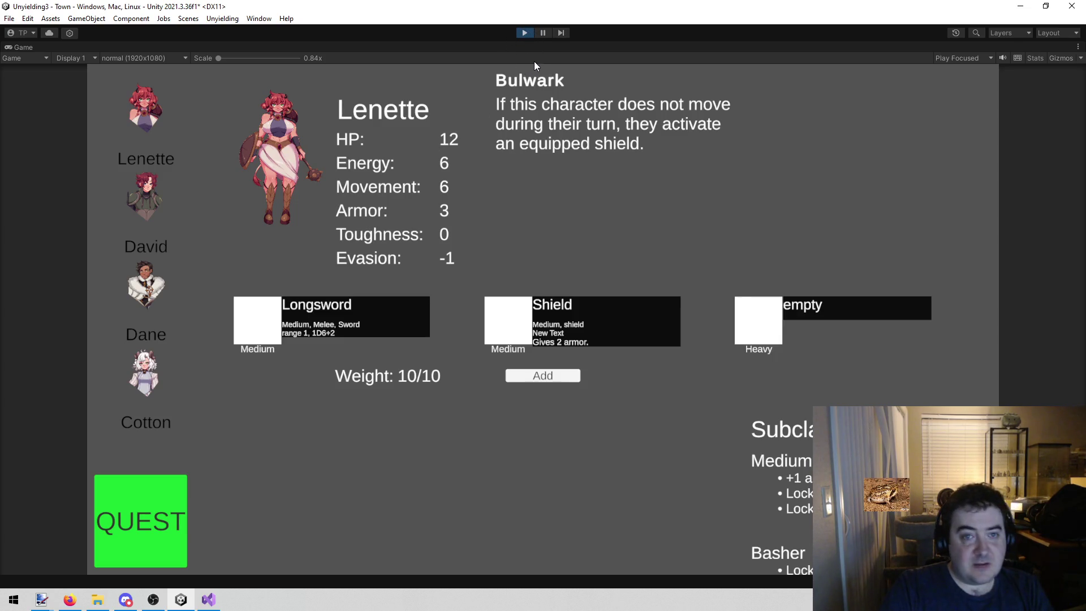
left_click(525, 32)
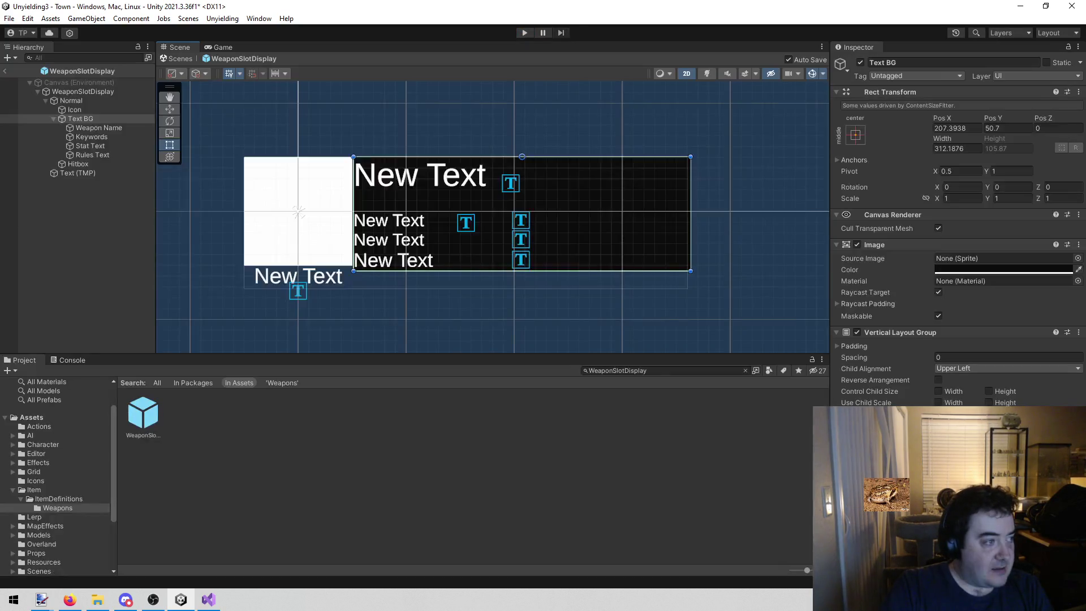
Step: Switch to the Firefox browser and reposition its window
key("alt+Tab")
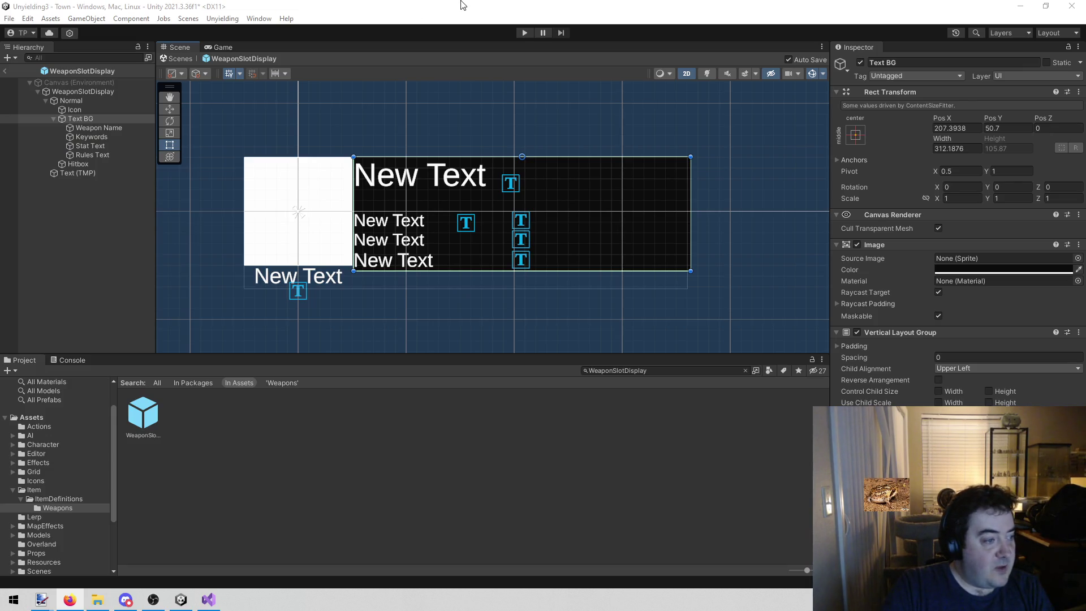
key("alt+Tab")
left_click_drag(340, 133, 395, 124)
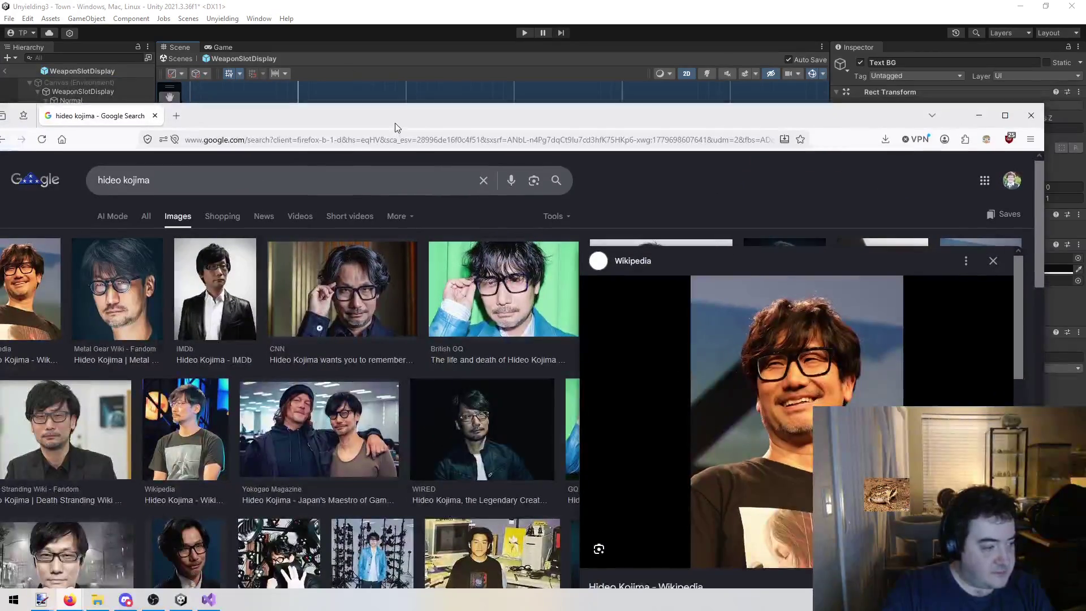
Step: Maximize the Firefox window, then return to the Unity editor
double_click(388, 112)
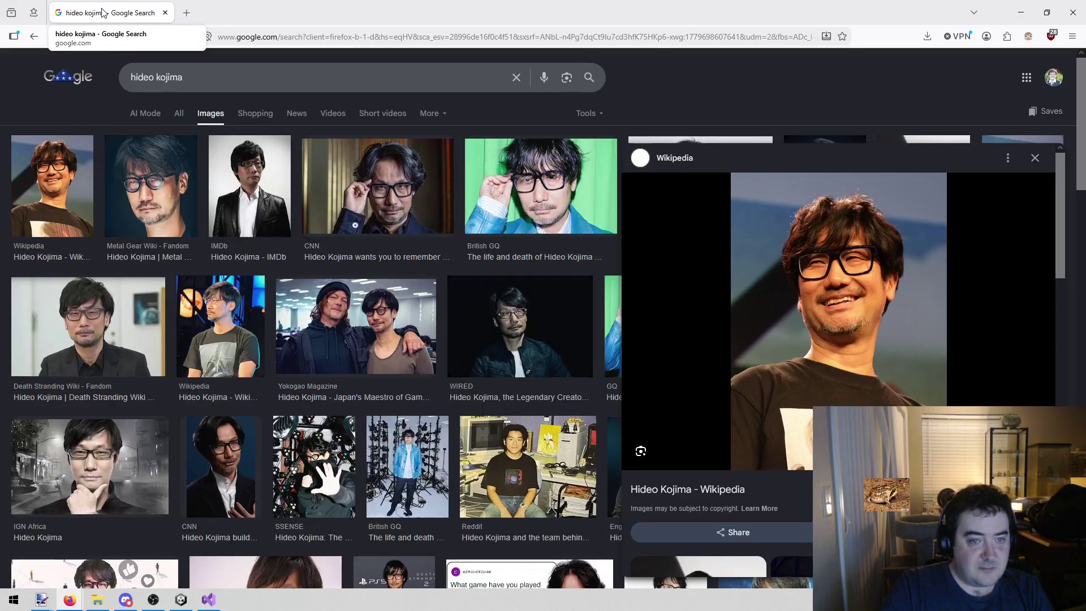
key("alt+Tab")
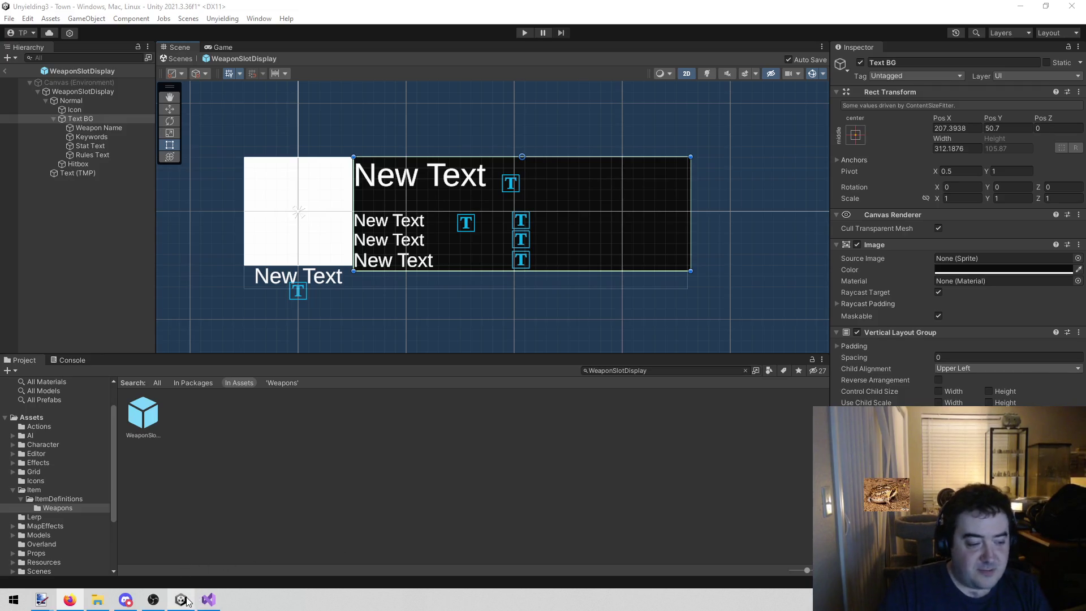
Step: Pan the Scene view to recentre the weapon slot and start the game
mouse_move(186, 601)
mouse_move(437, 287)
left_mouse_down()
mouse_move(449, 296)
mouse_move(355, 302)
mouse_move(392, 300)
left_mouse_up()
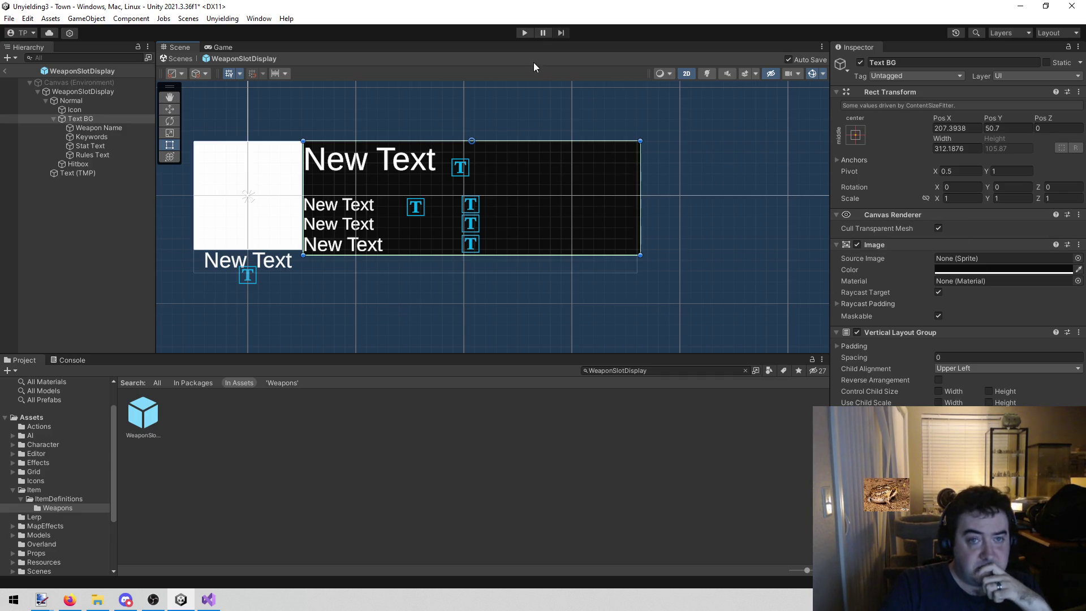
left_click(523, 32)
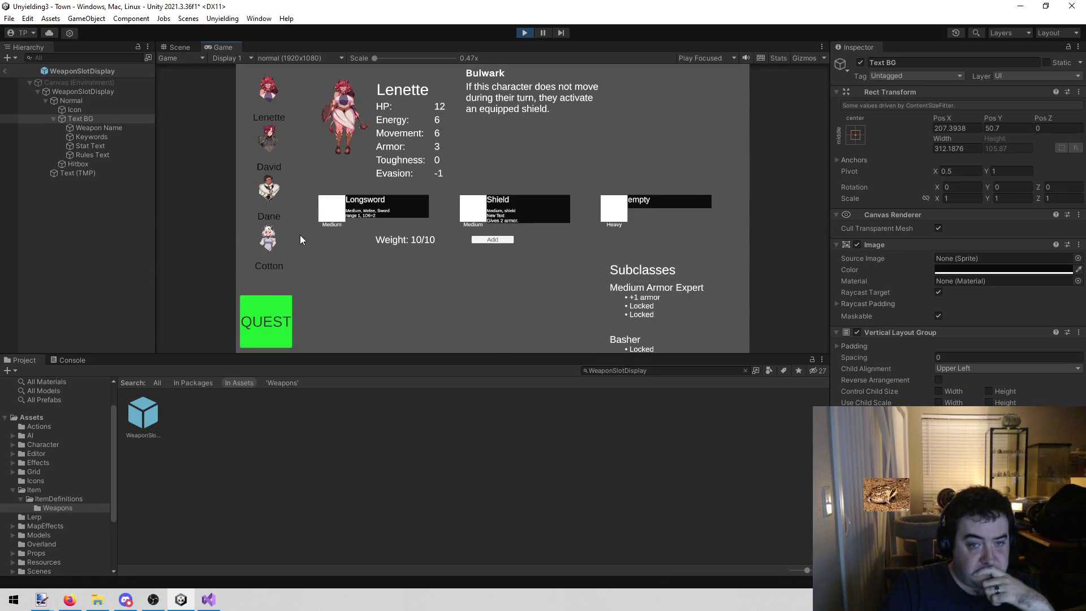
Step: View Dane's and Cotton's weapon cards, glance at the prefab, stop play and select Rules Text
left_click(272, 186)
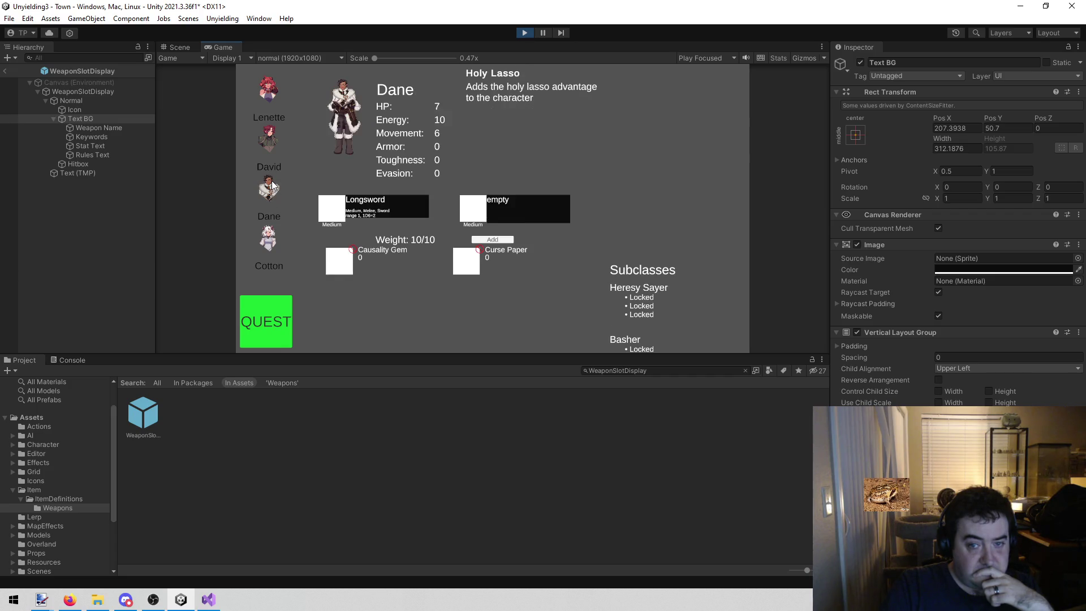
left_click(263, 236)
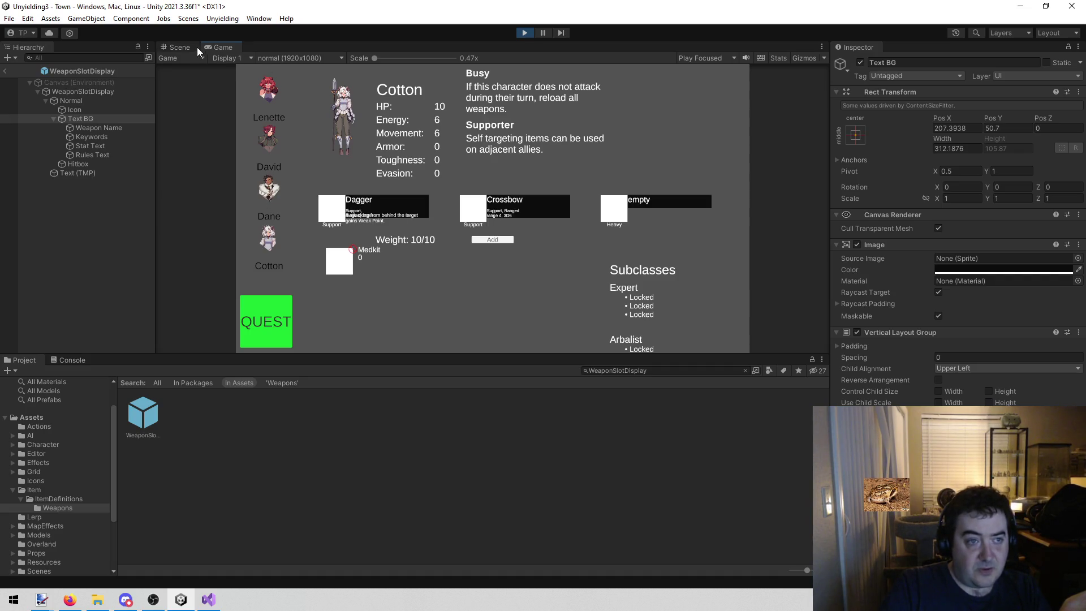
left_click(180, 47)
left_click(213, 46)
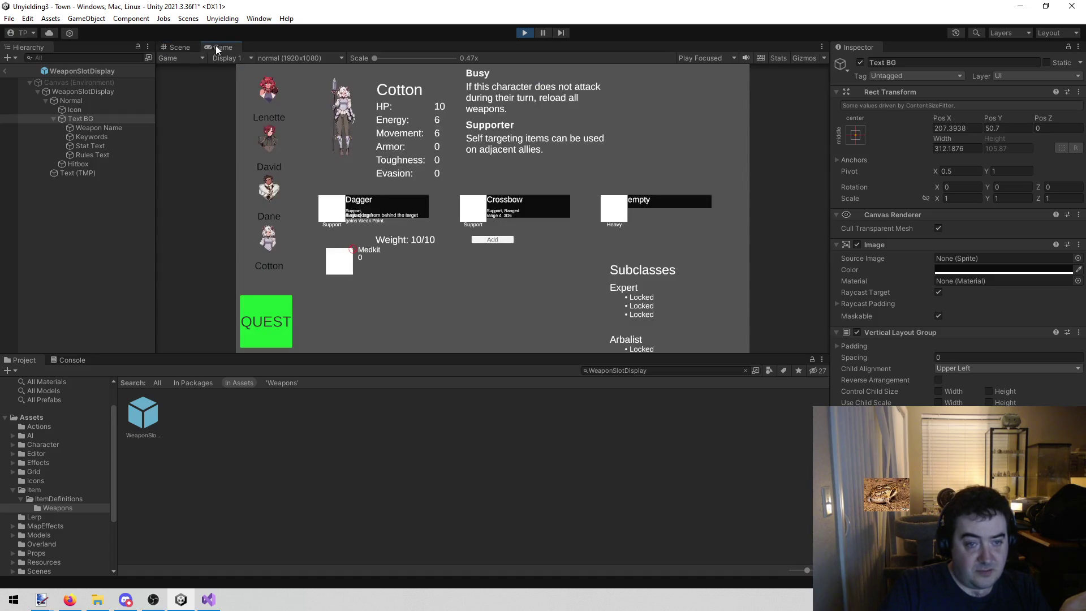
left_click(524, 34)
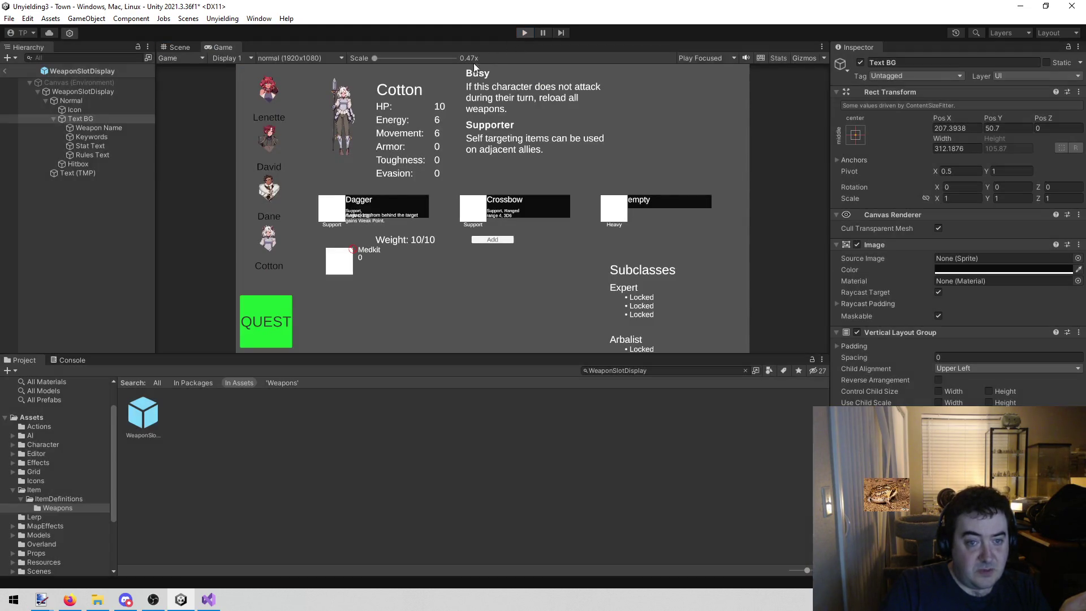
left_click(126, 155)
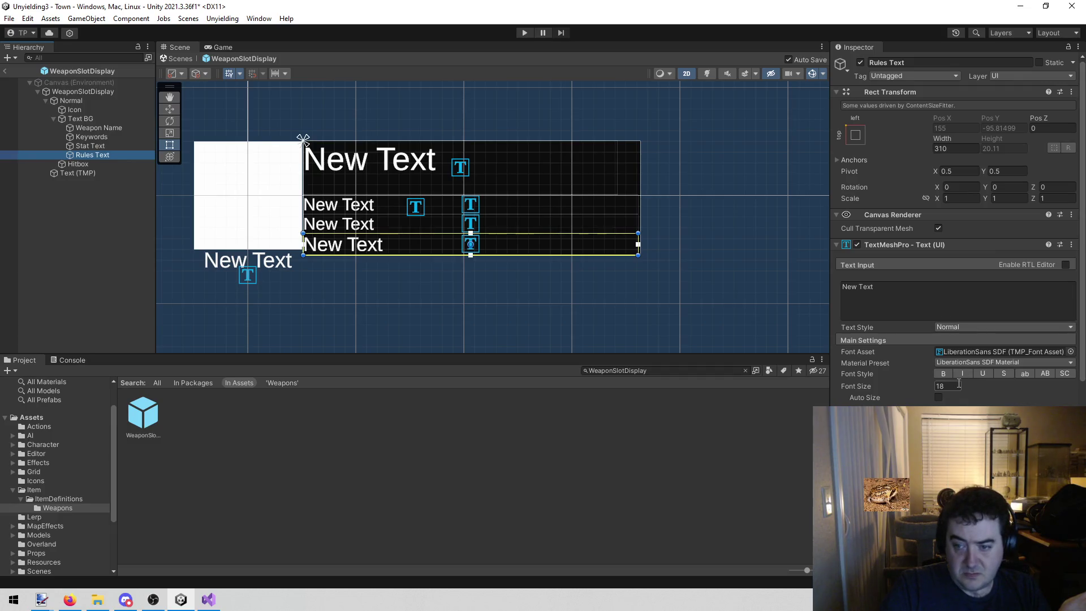
Step: Set Pivot Y to 1 on Rules Text, Stat Text and Keywords, then run the game
left_click(1012, 173)
type("1")
left_click(90, 146)
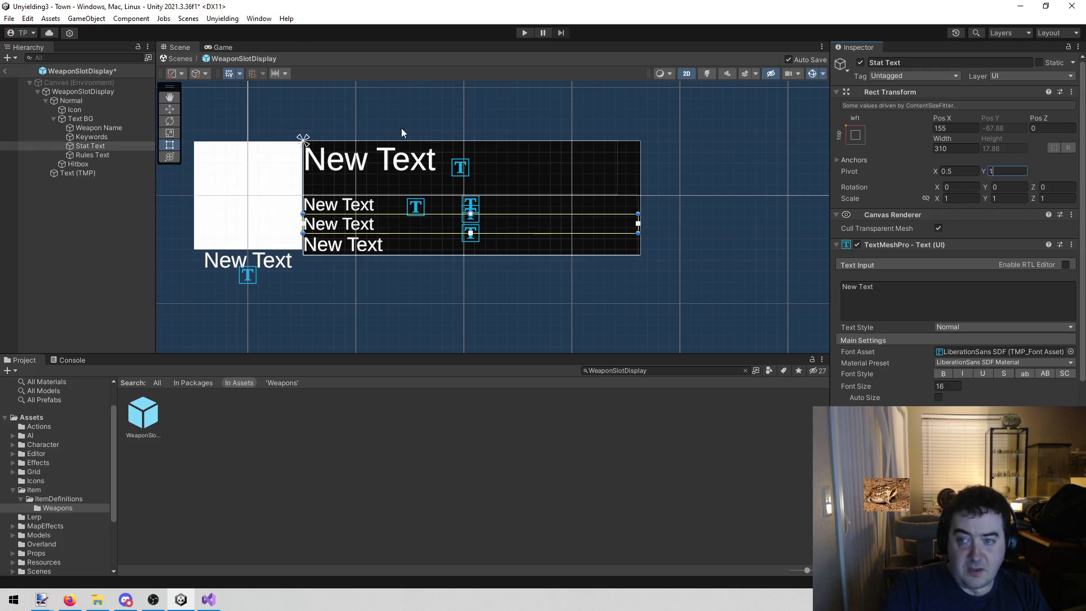
left_click(91, 137)
left_click(1007, 171)
type("1")
left_click(523, 34)
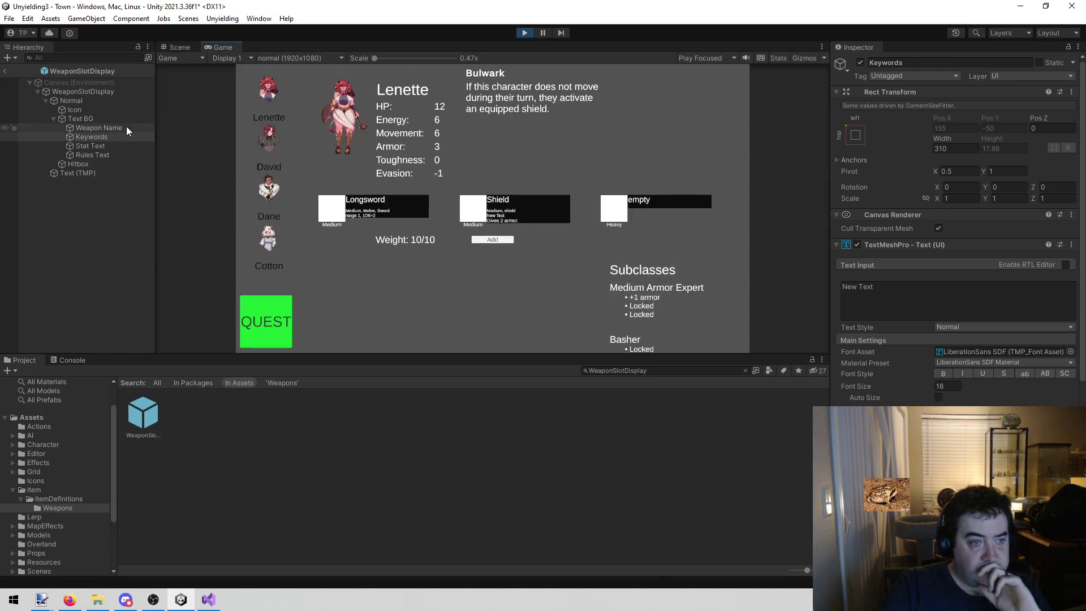
Step: Compare weapon cards across Cotton, Dane, David and Lenette, then view the prefab in the Scene tab
left_click(262, 243)
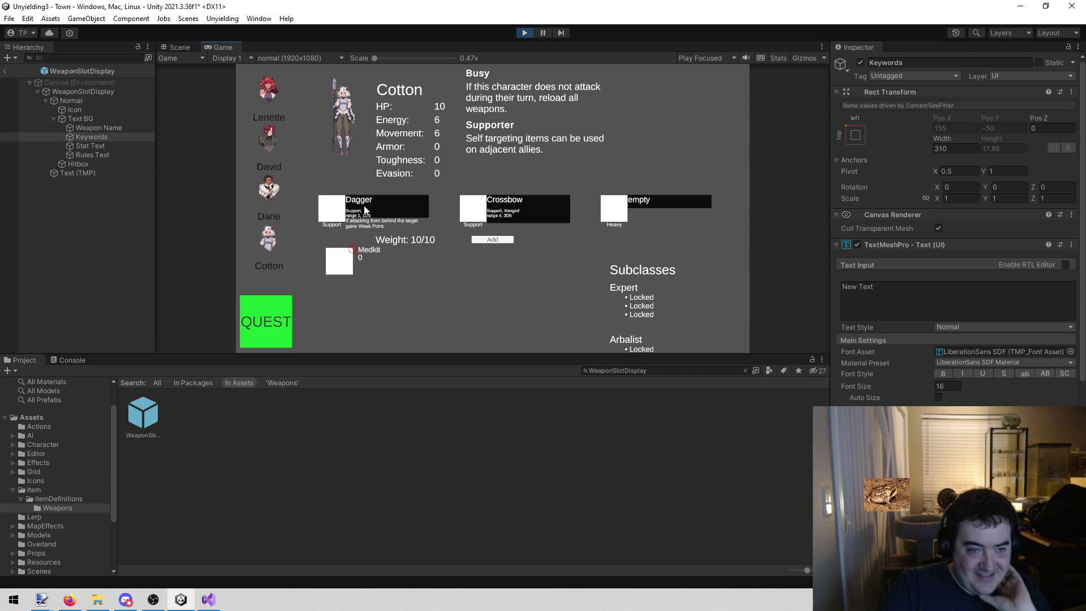
left_click(266, 195)
left_click(262, 147)
left_click(261, 100)
left_click(265, 154)
left_click(268, 180)
left_click(270, 238)
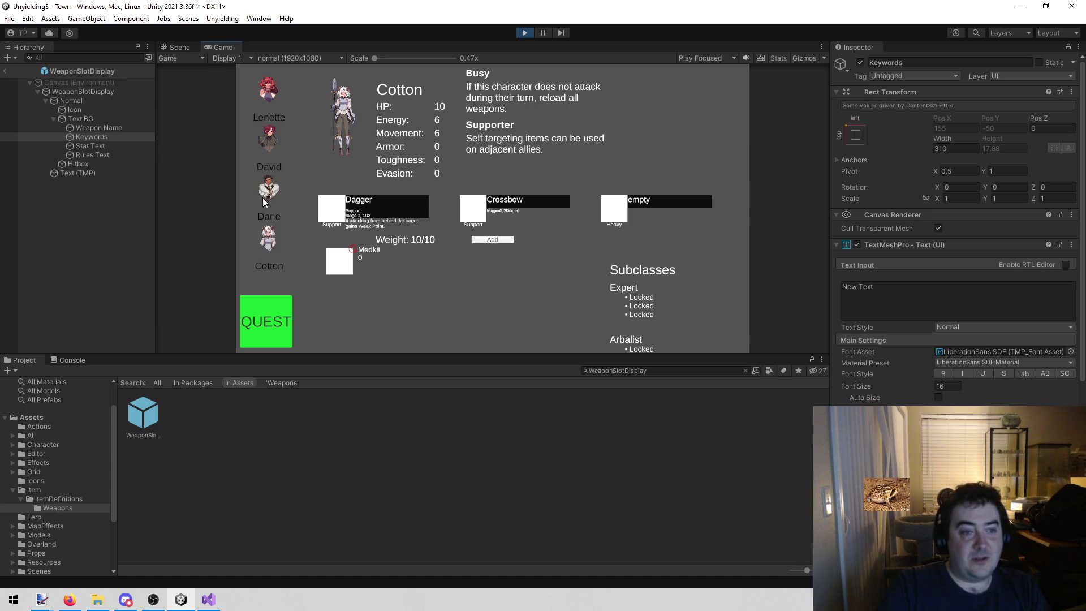
left_click(182, 46)
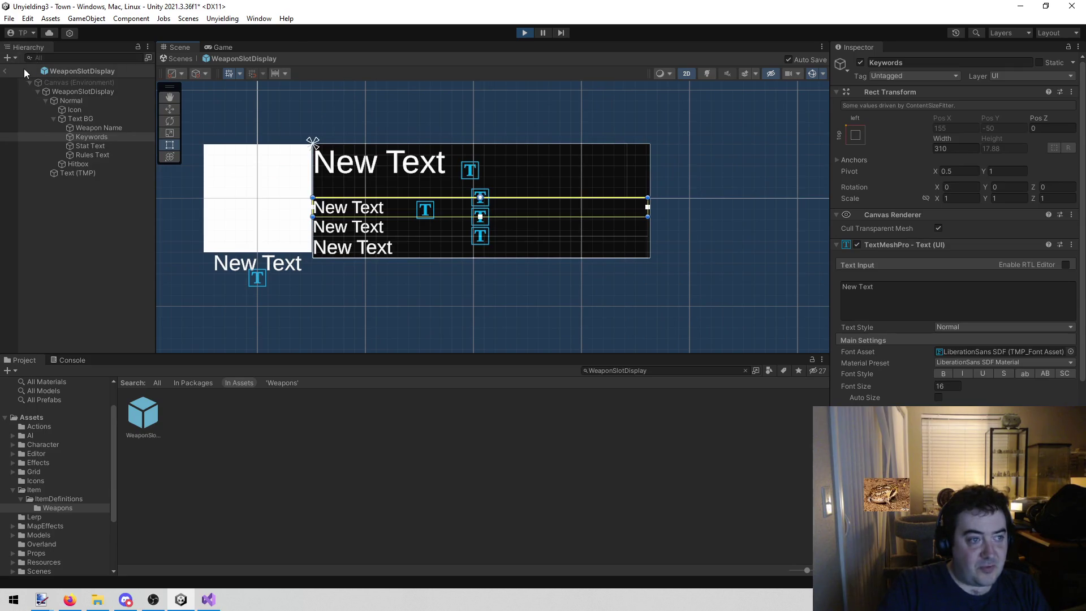
Step: Return to the Town scene and select the first WeaponSlotDisplay instance to inspect its settings
left_click(7, 74)
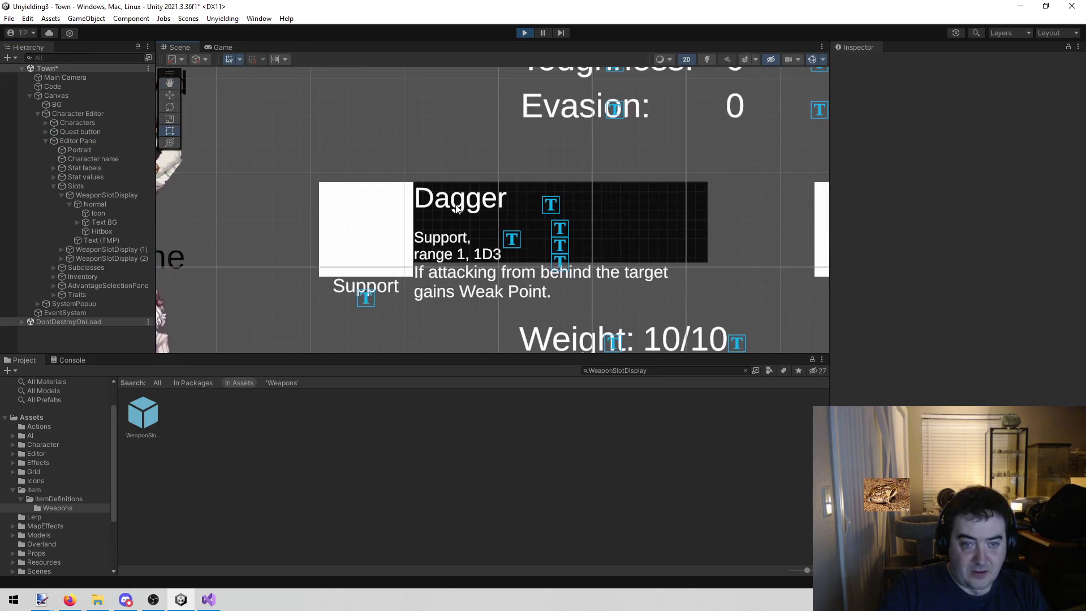
left_click(485, 198)
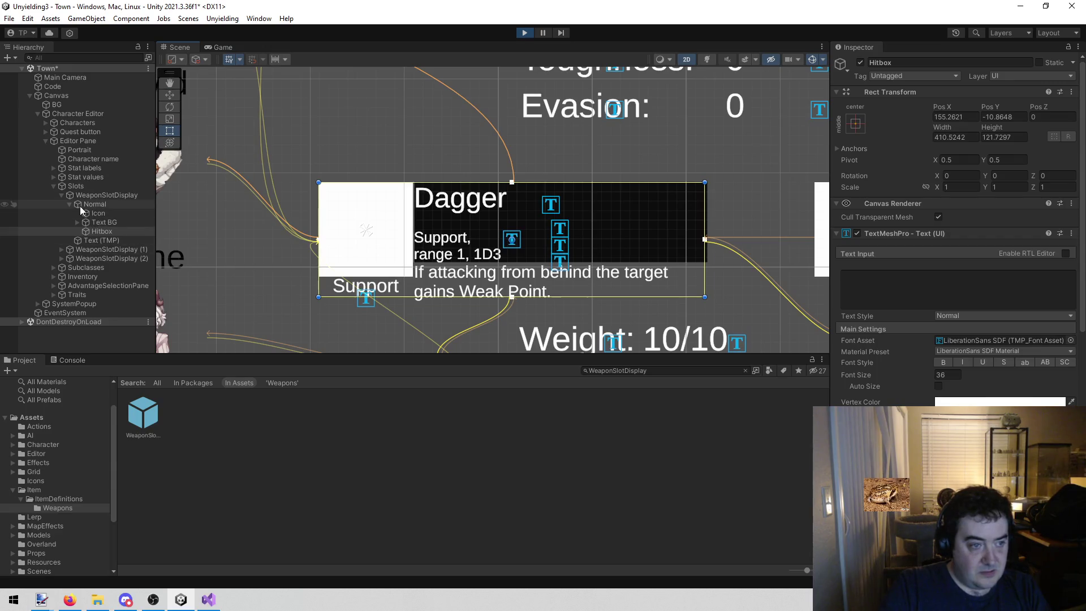
left_click(102, 196)
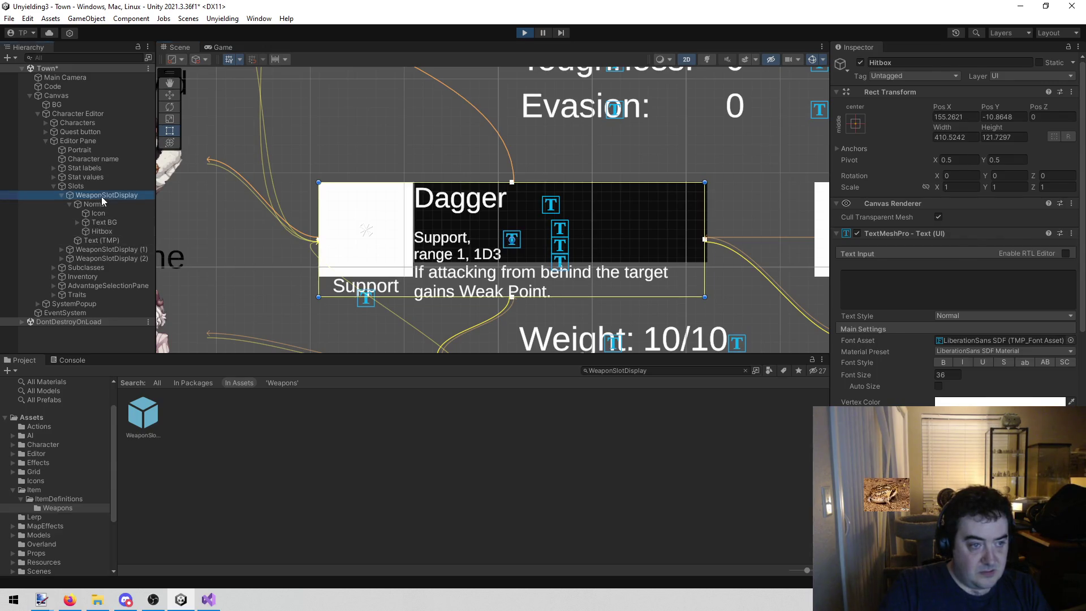
left_click(860, 66)
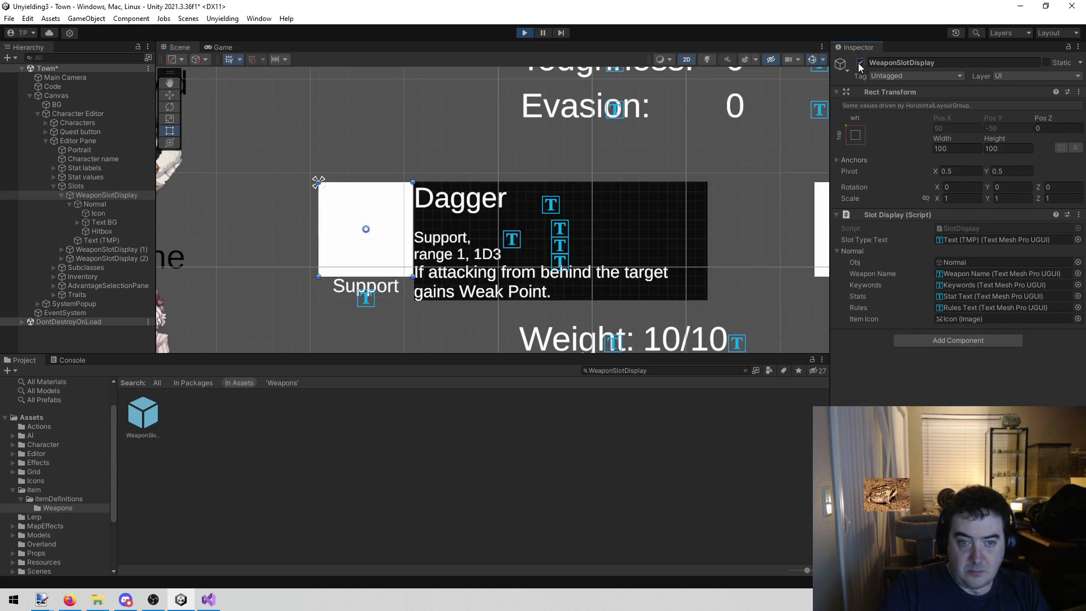
Step: Check the Game view, stop play mode, and select the slot's Normal child object
left_click(240, 44)
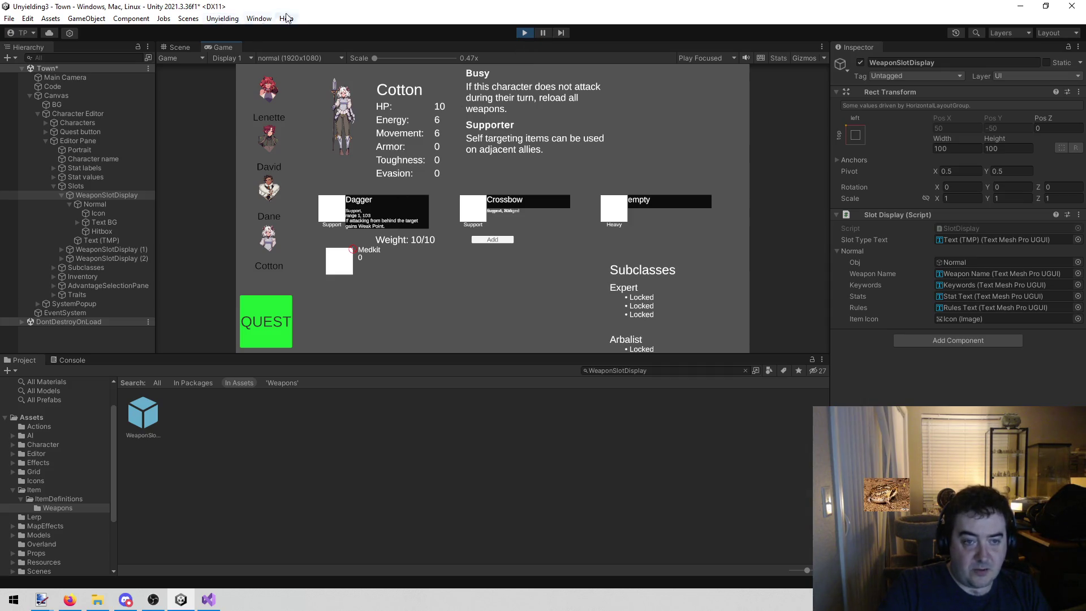
left_click(530, 32)
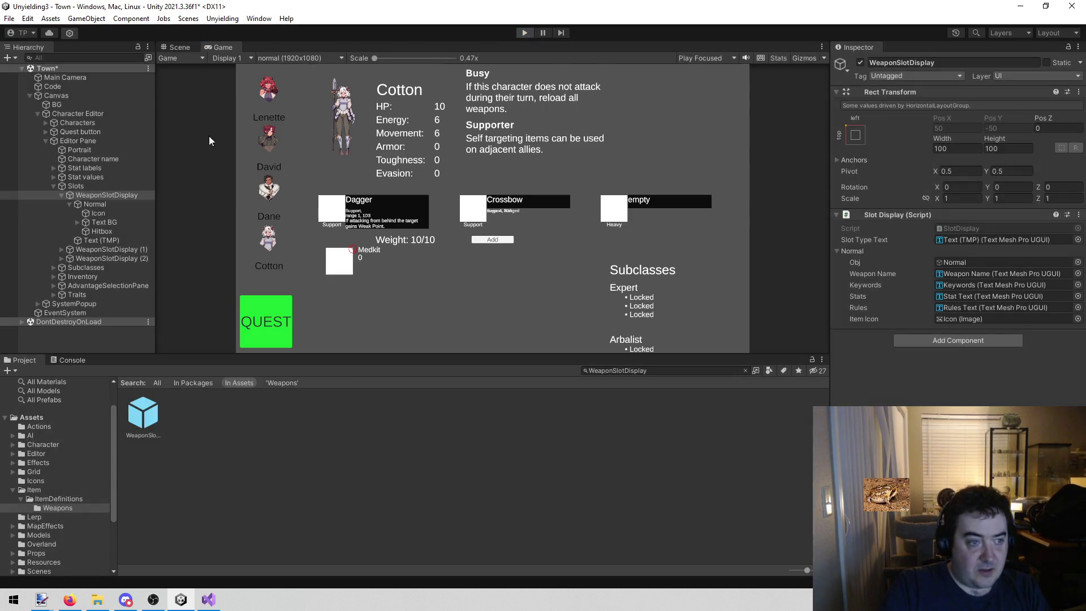
left_click(107, 204)
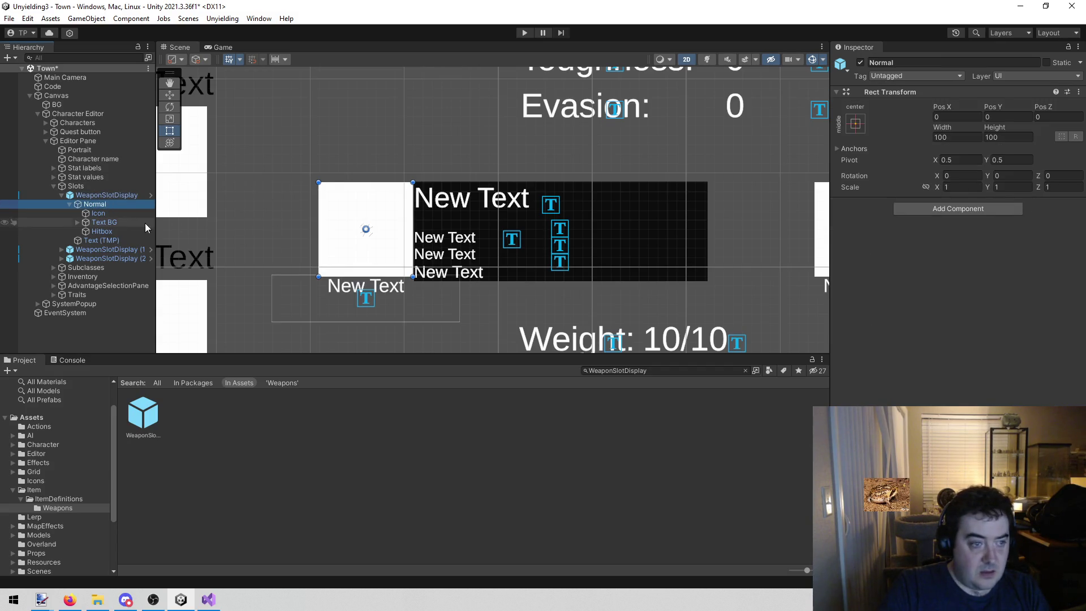
Step: In the WeaponSlotDisplay prefab, give Text BG's Vertical Layout Group bottom padding 5, then run the game
double_click(149, 413)
left_click(125, 127)
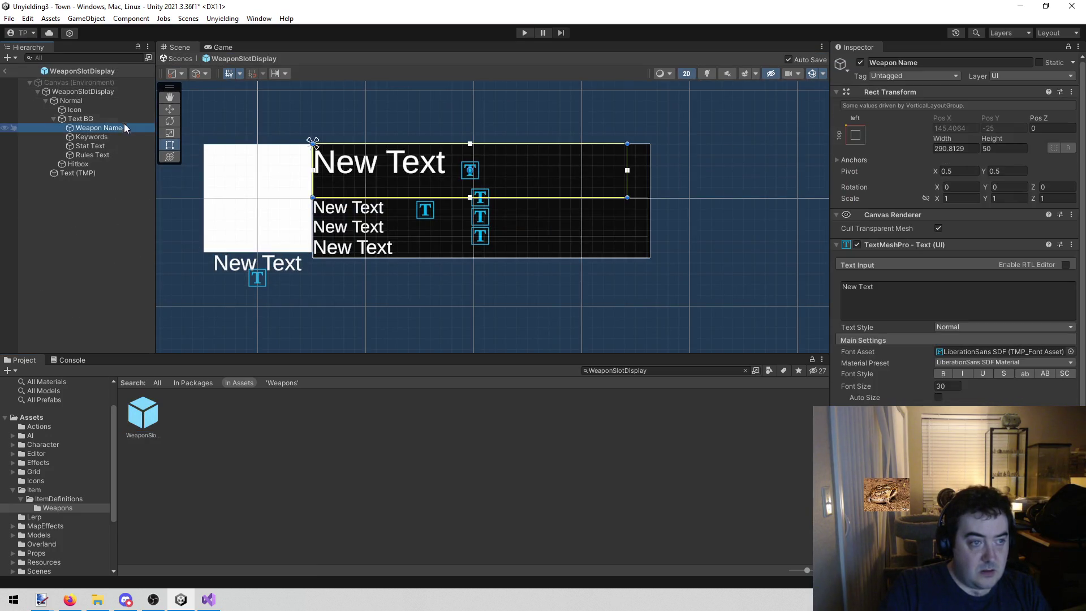
left_click(122, 120)
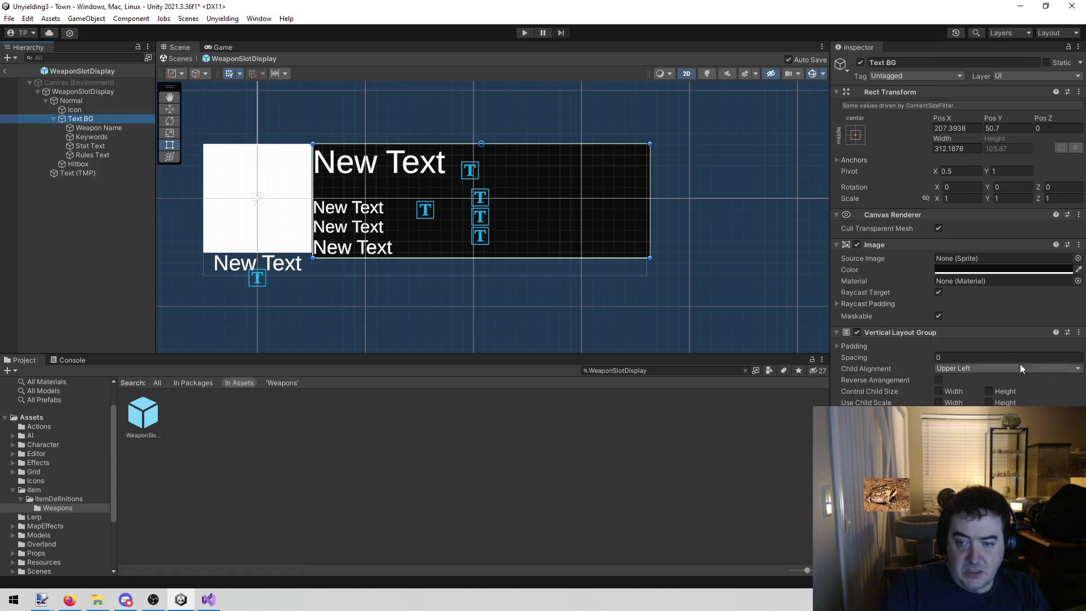
left_click(838, 347)
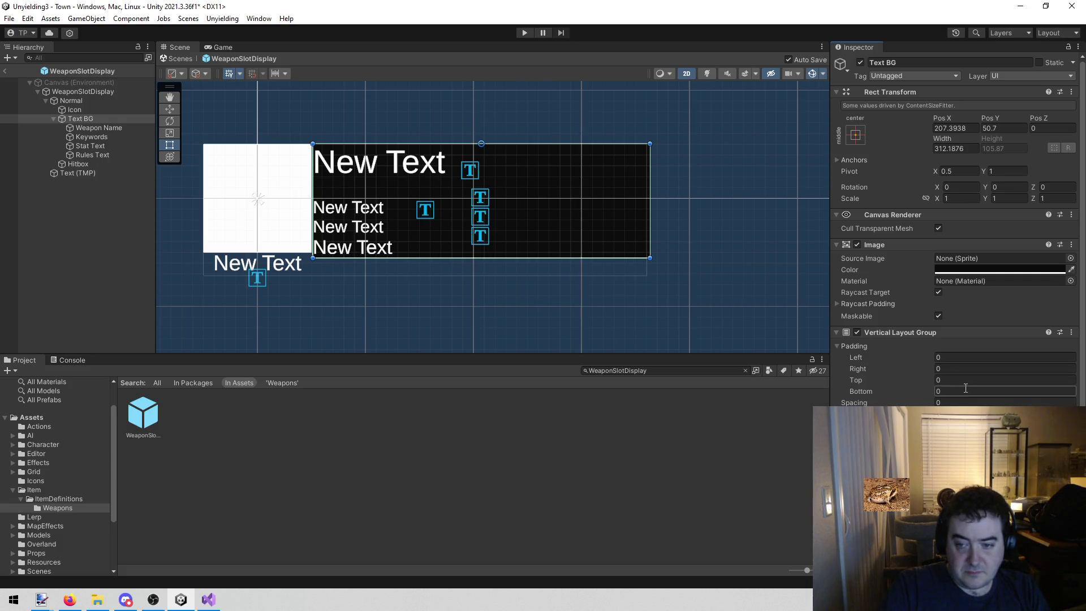
type("5")
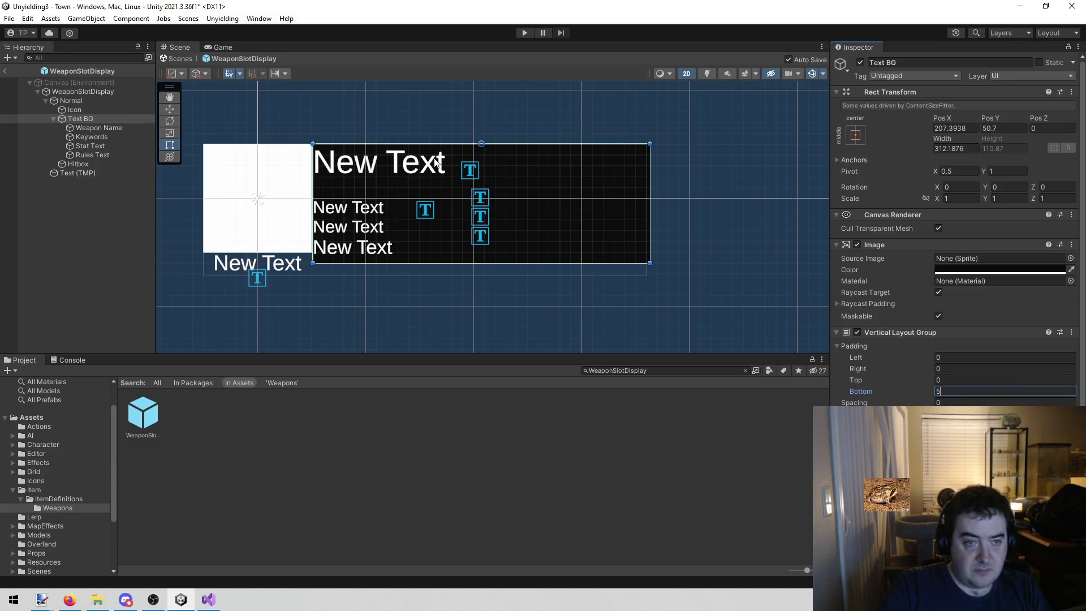
left_click(523, 33)
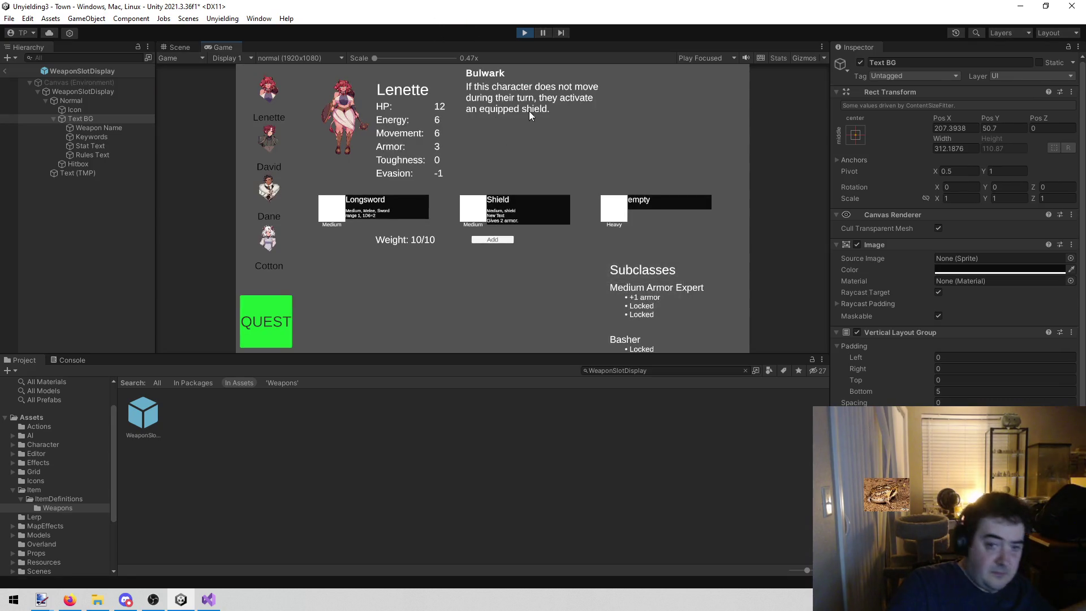
Step: Stop play mode and bring Visual Studio's todo list to the front
left_click(525, 34)
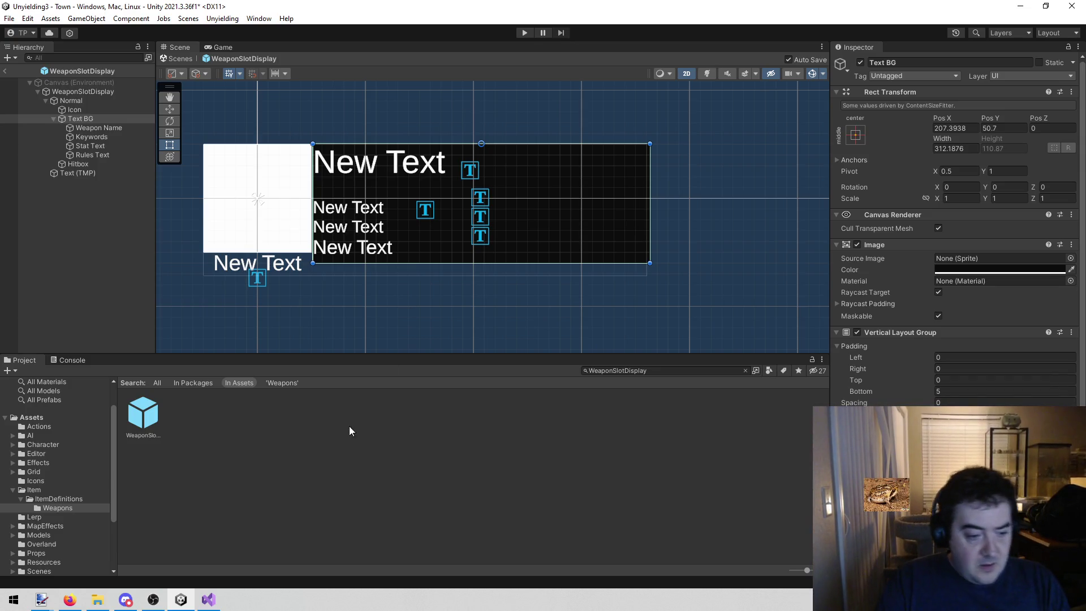
left_click(208, 599)
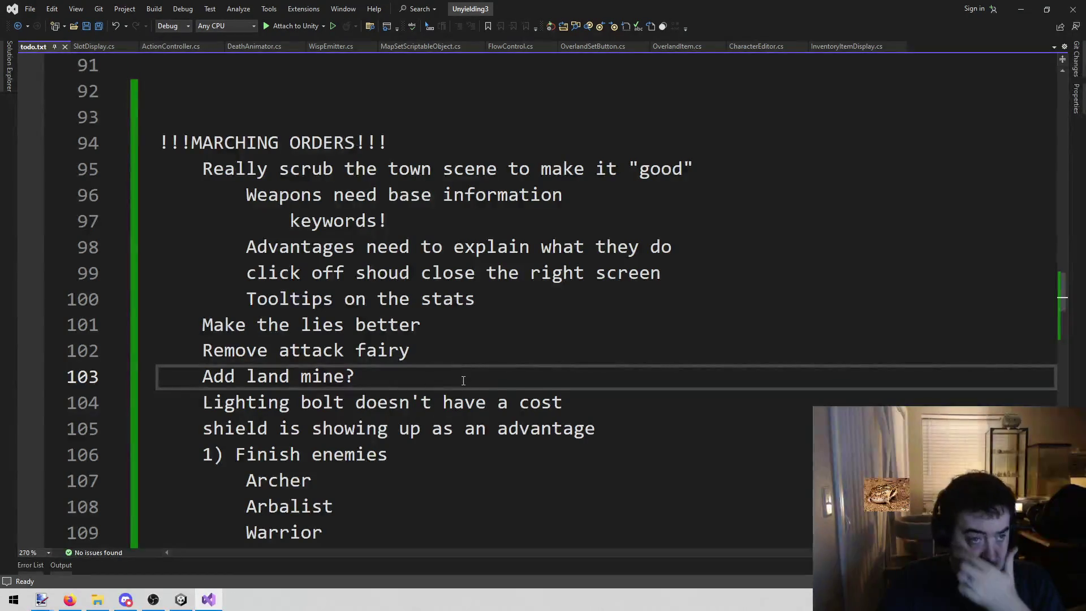
Step: Insert a blank line after line 82's rules-text assignment in SlotDisplay.cs, save, and open Find in Files
left_click(95, 48)
scroll(327, 196, "down", 4)
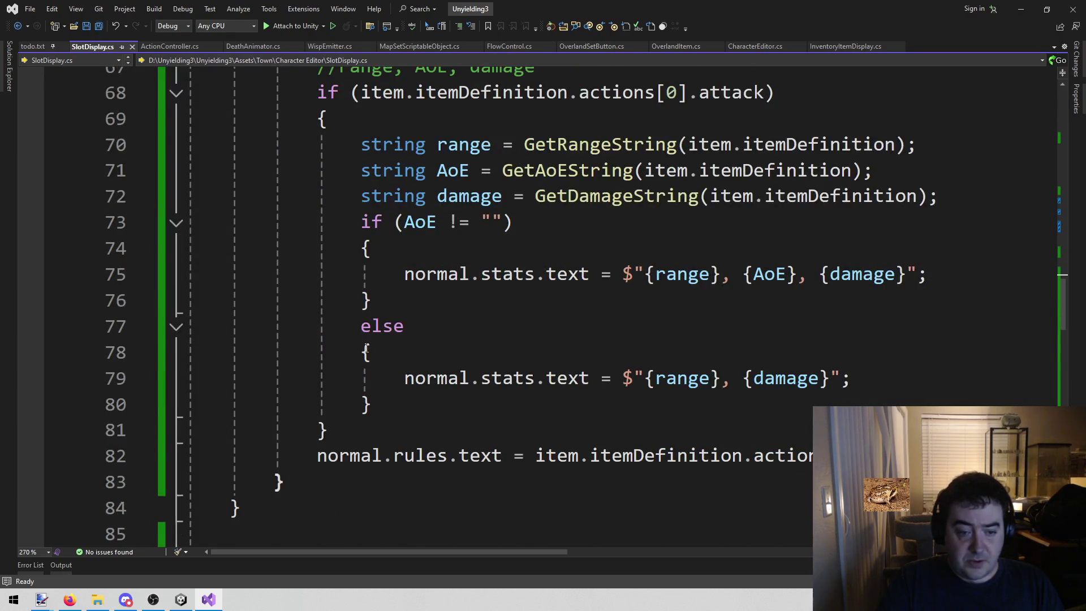
scroll(366, 350, "down", 1)
scroll(365, 354, "up", 5)
scroll(361, 364, "down", 4)
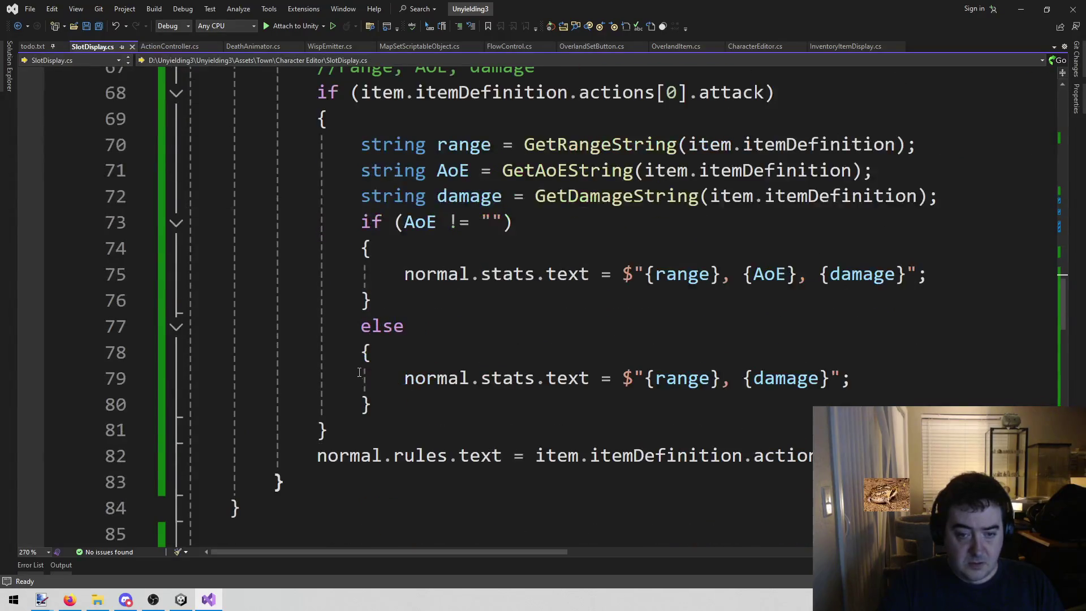
left_click(333, 453)
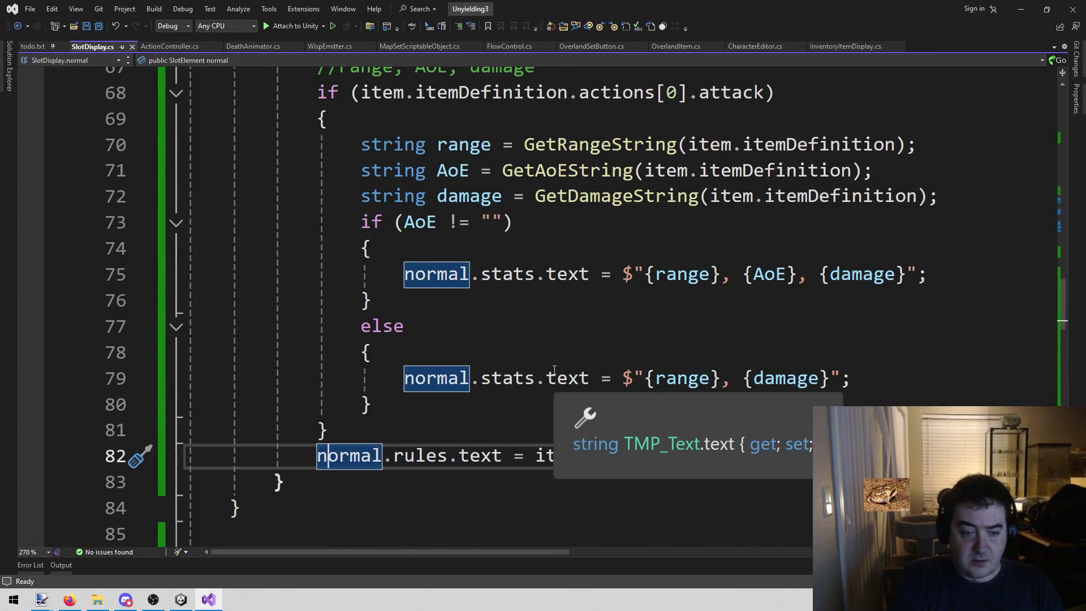
scroll(555, 370, "right", 1)
key("Return")
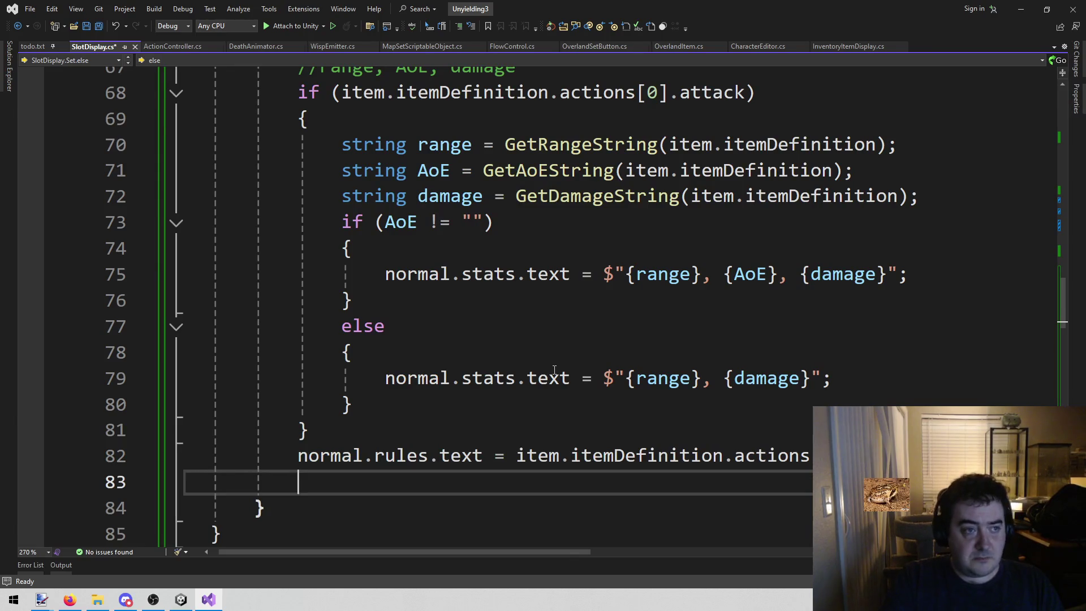
key("ctrl+s")
key("ctrl+shift+f")
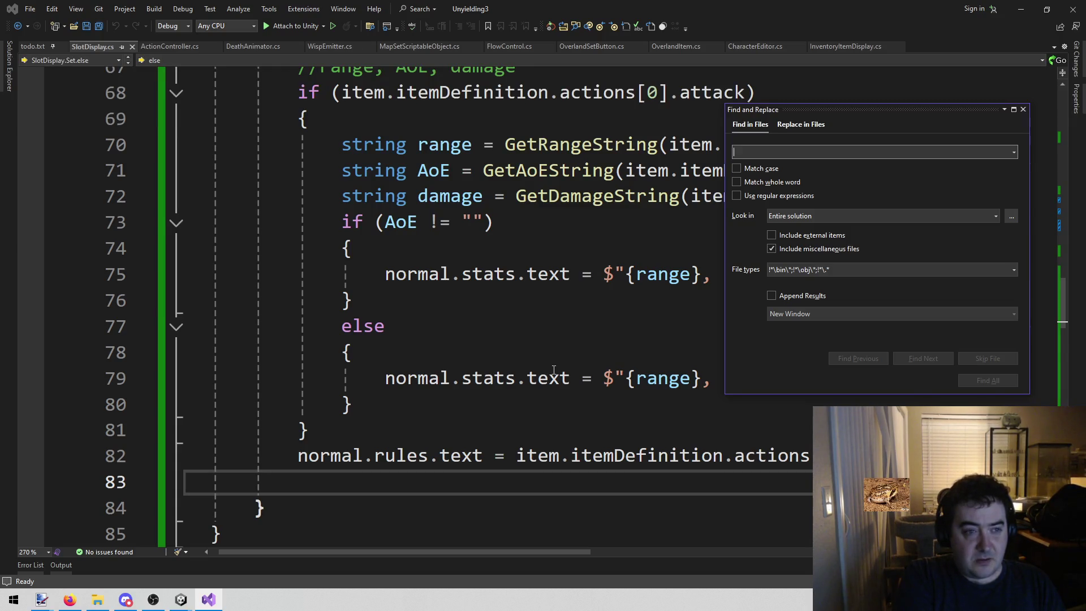
Step: Search the solution for 'rebuild' and review the CardDisplay.cs and CharacterEditor.cs matches
type("rebuildi")
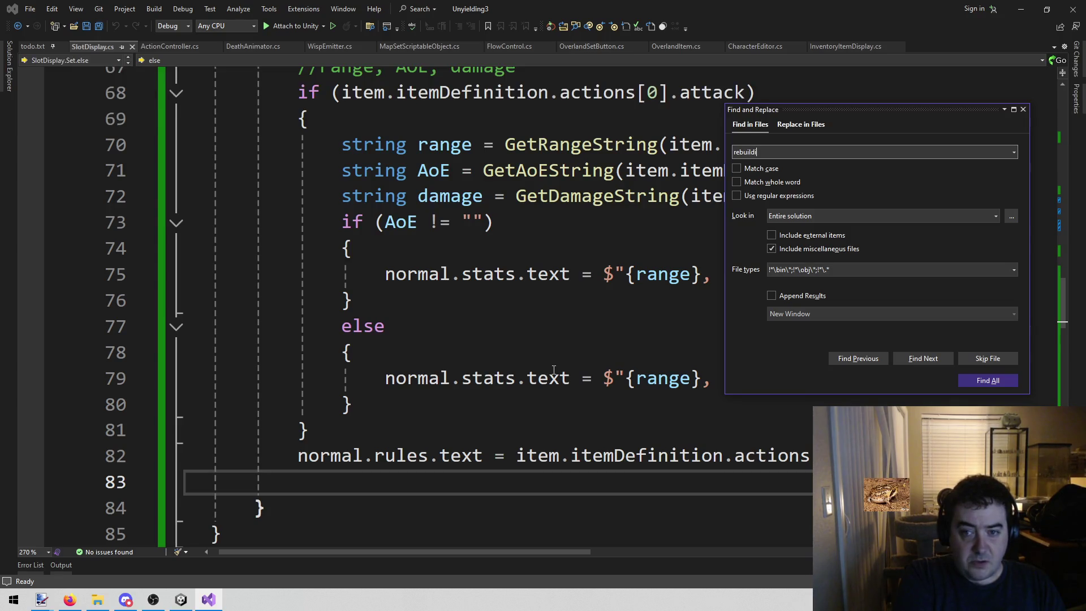
key("Return")
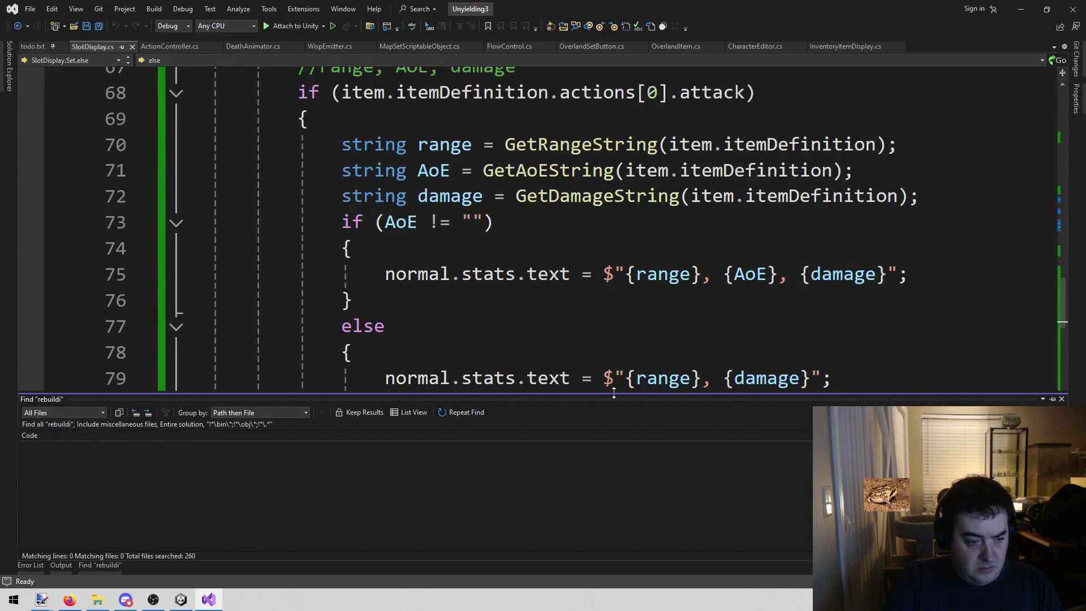
key("ctrl+shift+f")
type("reuild")
key("Return")
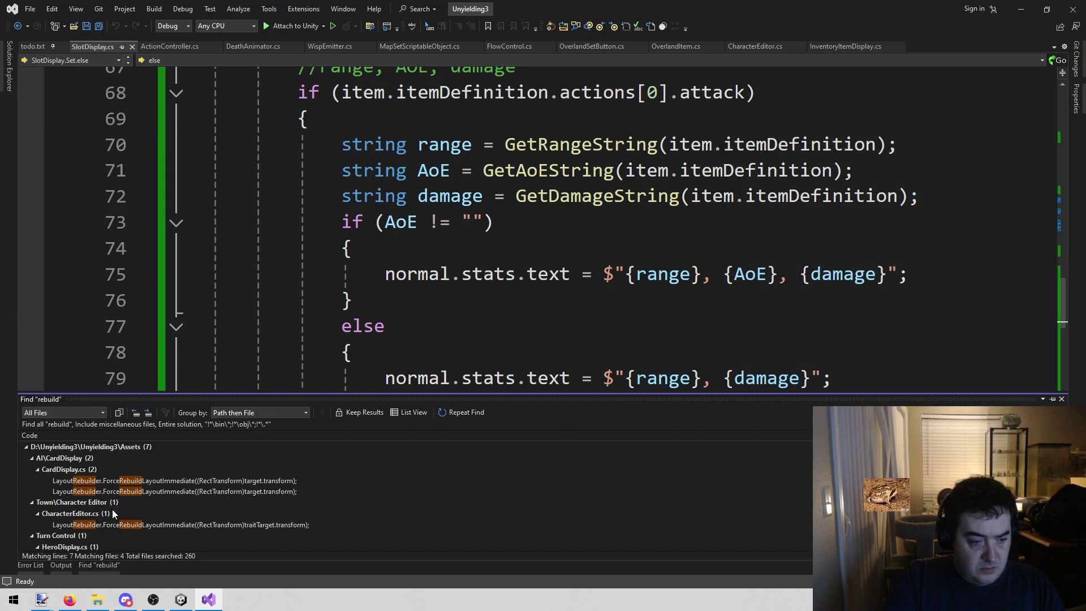
double_click(211, 491)
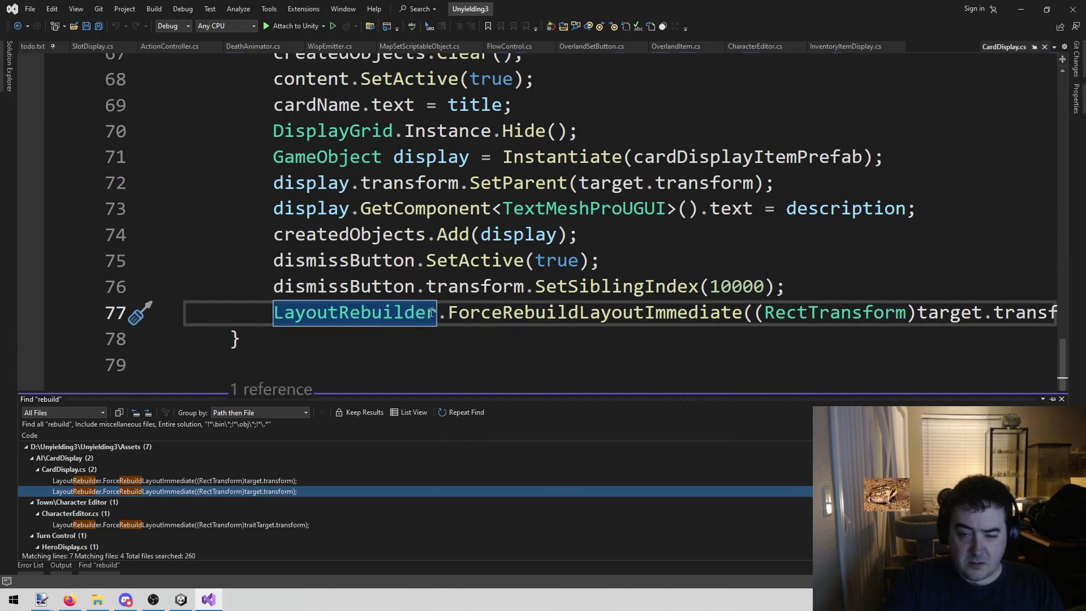
double_click(453, 326)
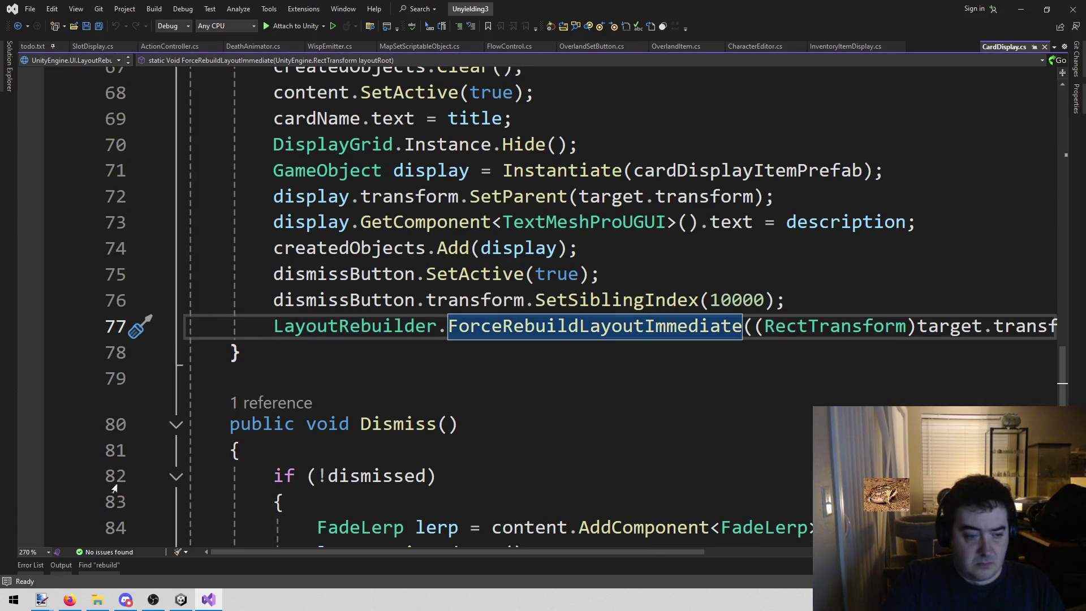
left_click(99, 565)
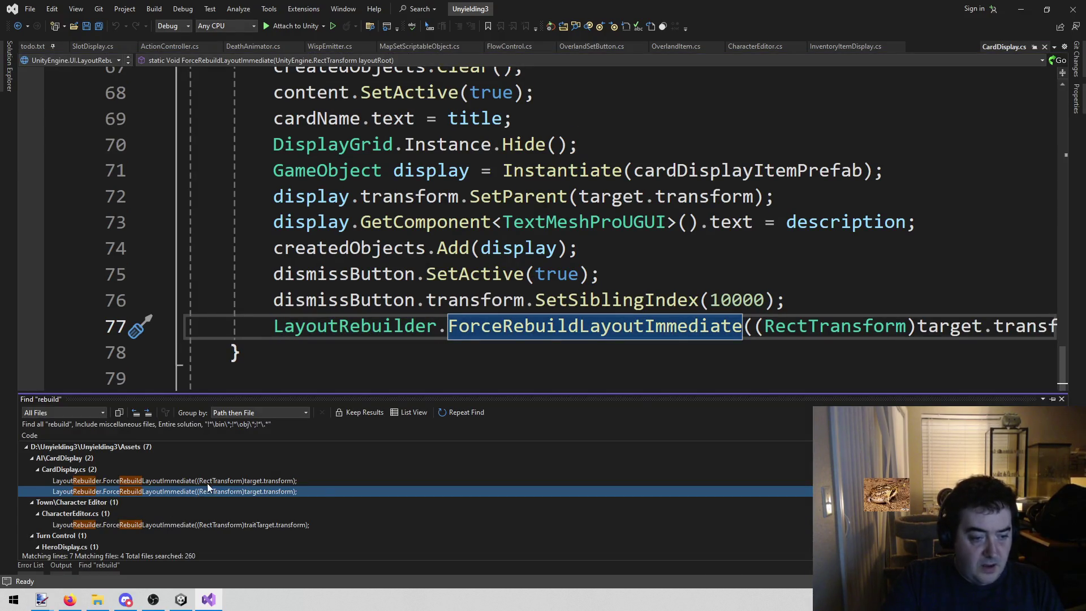
double_click(209, 480)
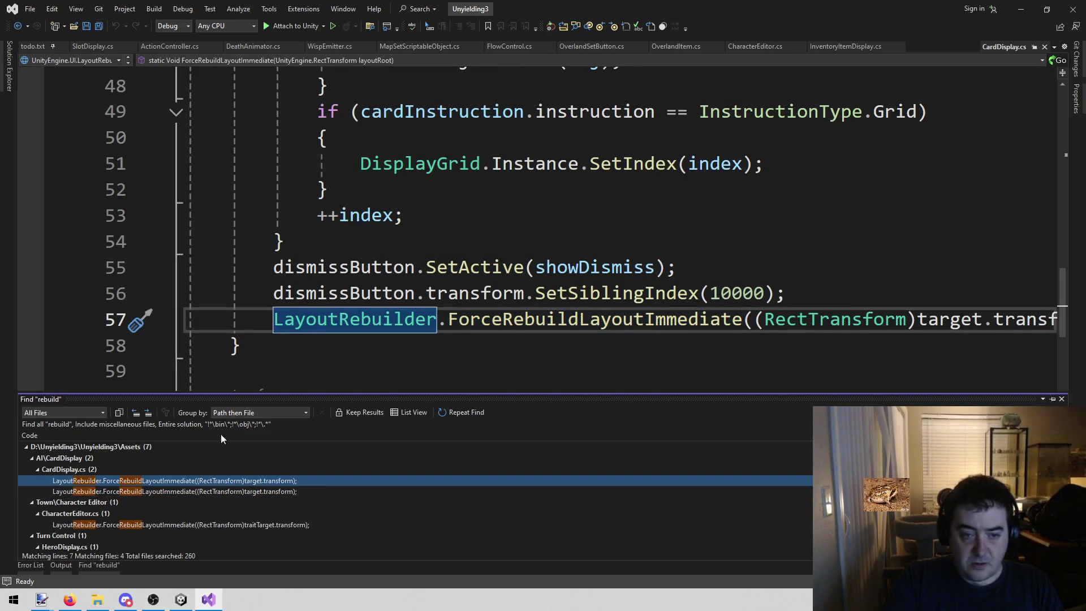
double_click(163, 492)
double_click(154, 525)
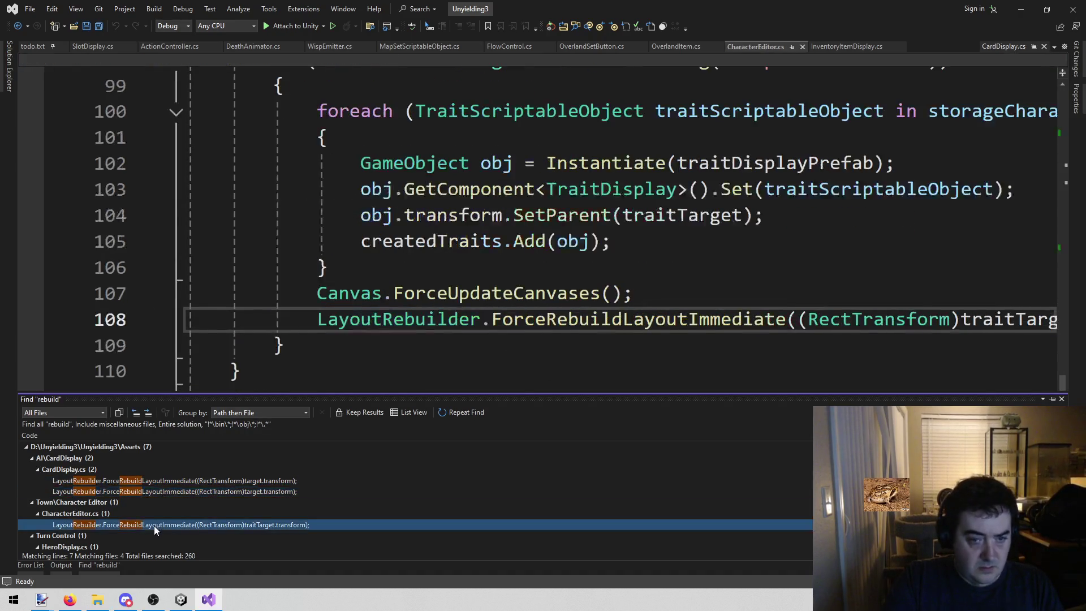
Step: Copy the Canvas.ForceUpdateCanvases and ForceRebuildLayoutImmediate lines from CharacterEditor.cs into SlotDisplay.cs line 83
key("End")
key("shift+Home")
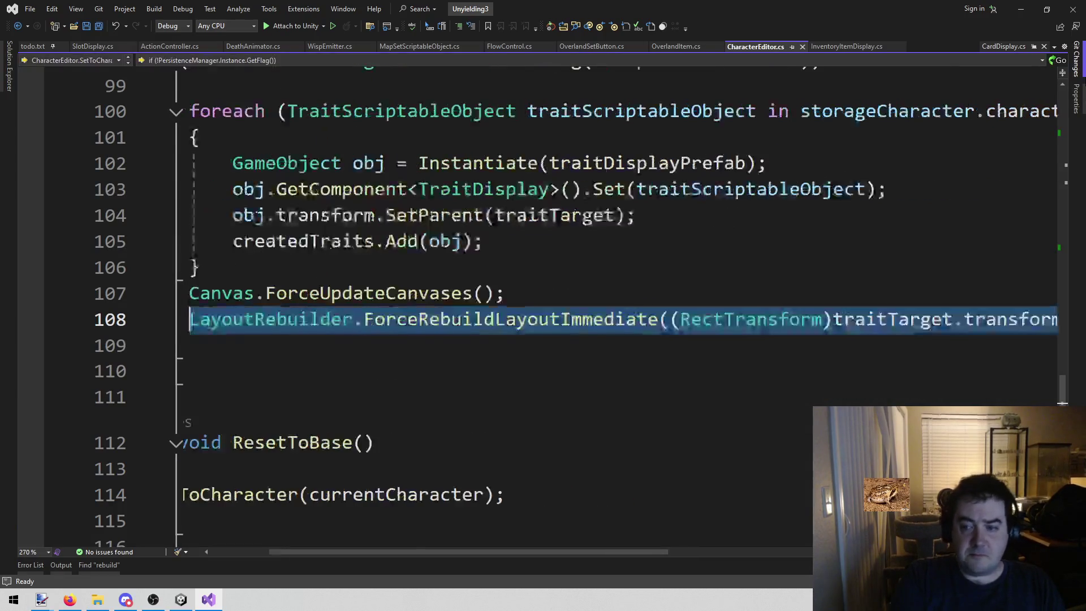
key("shift+Up")
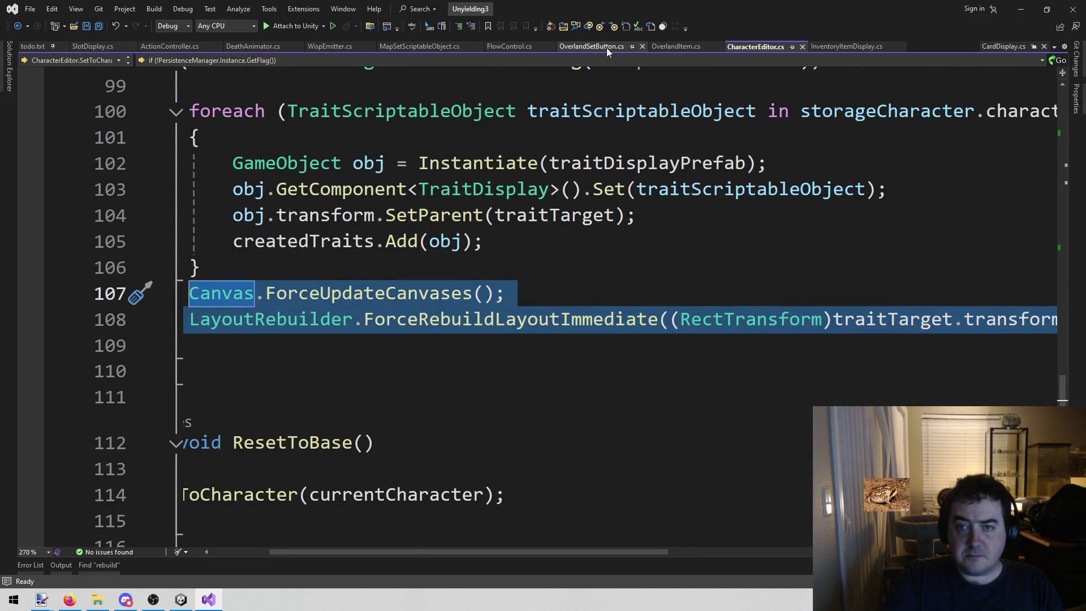
left_click(802, 46)
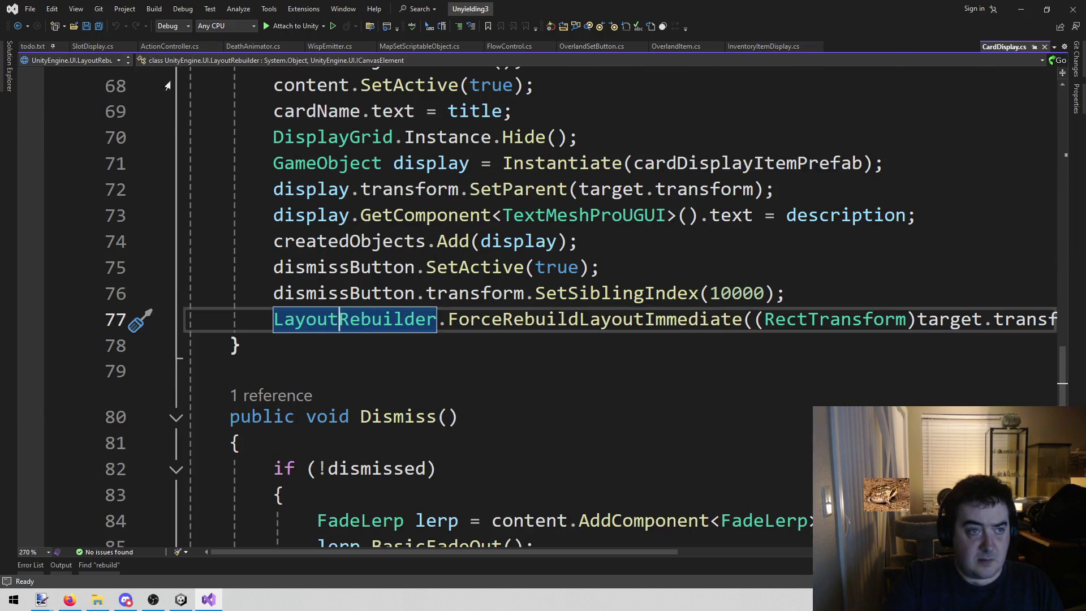
left_click(1044, 46)
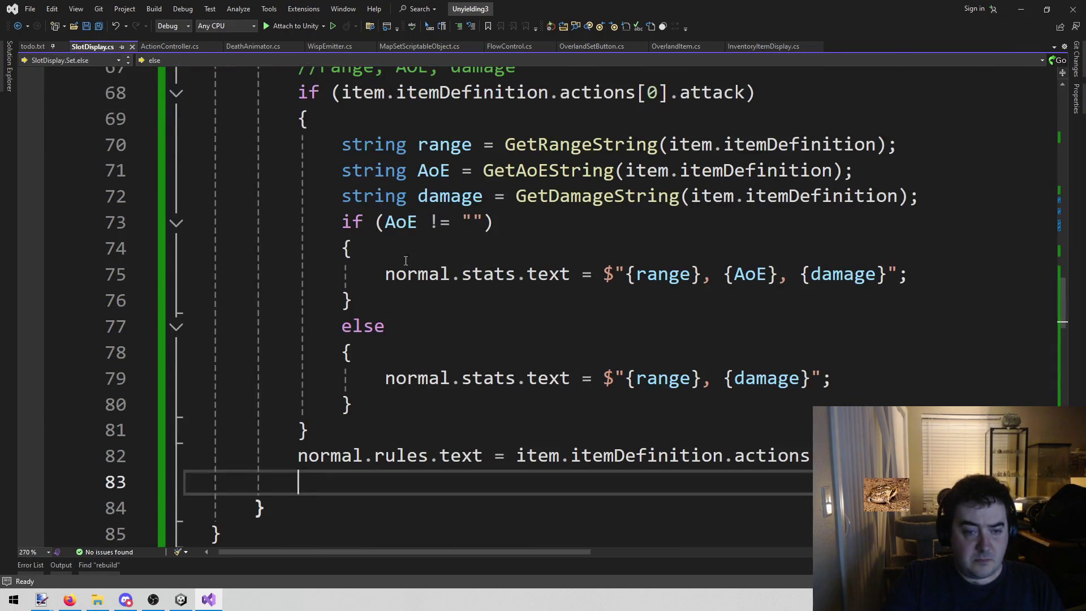
key("ctrl+v")
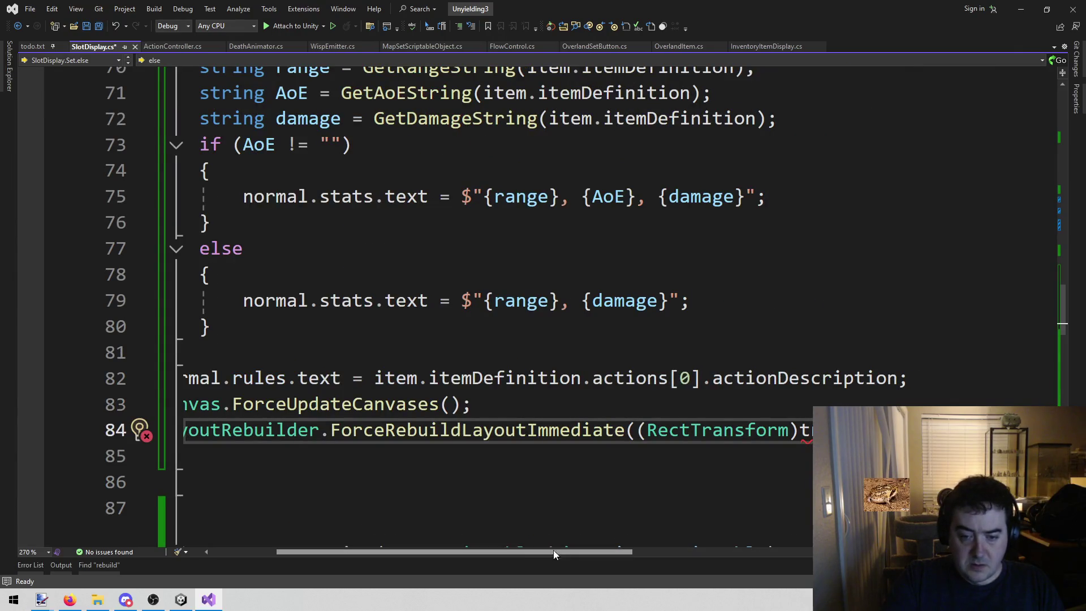
Step: Look up the normal element in SlotDisplay.cs and select normal.stats on line 79
mouse_move(526, 548)
left_mouse_down()
mouse_move(454, 548)
mouse_move(602, 544)
mouse_move(463, 550)
left_mouse_up()
scroll(662, 379, "up", 10)
scroll(662, 379, "up", 4)
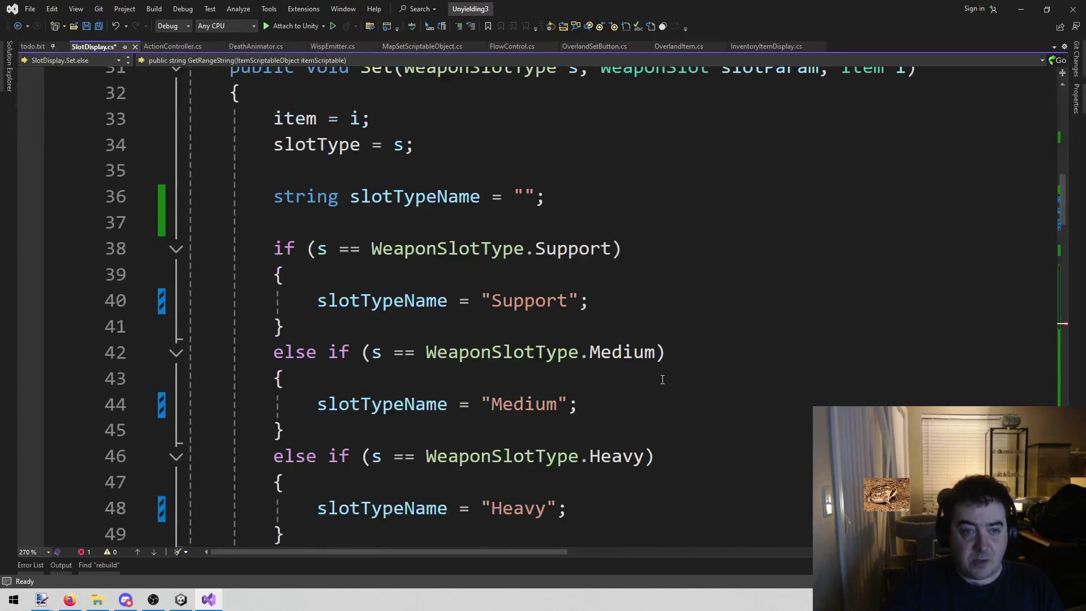
scroll(656, 368, "down", 20)
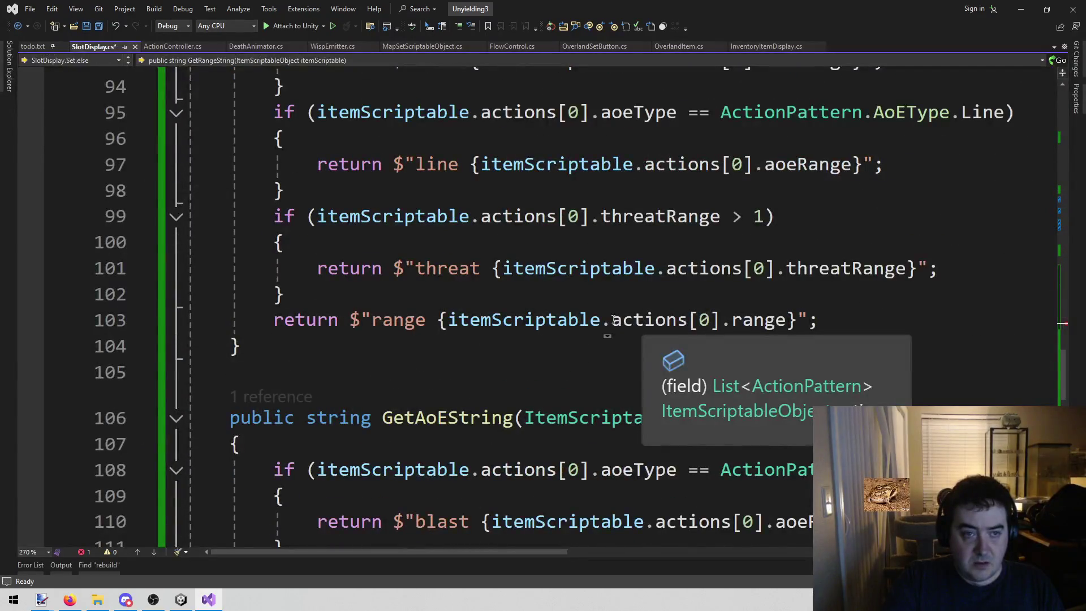
scroll(562, 324, "up", 6)
scroll(562, 324, "up", 1)
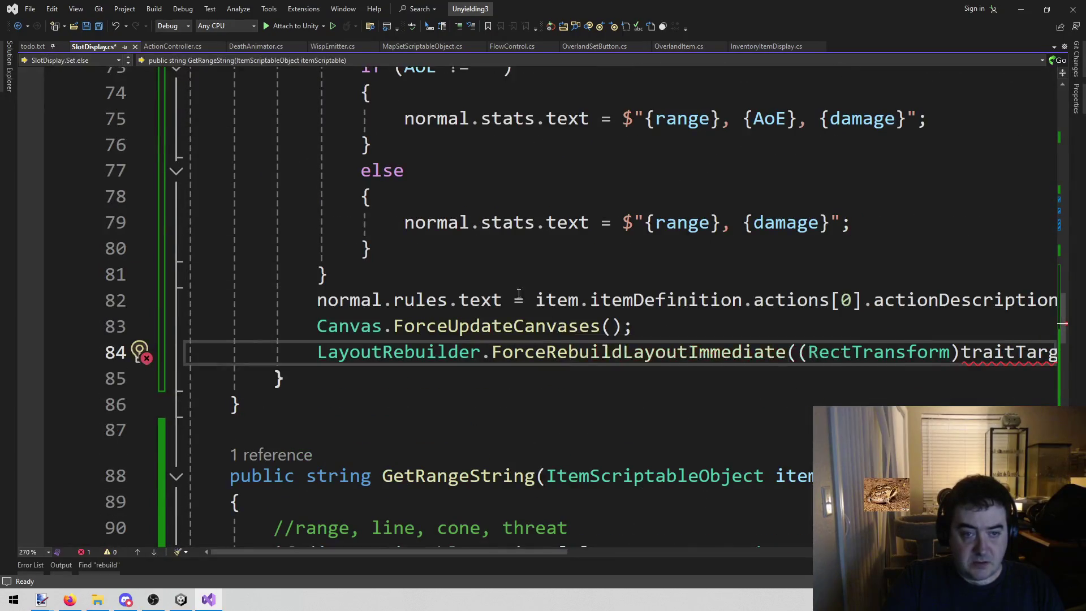
scroll(434, 239, "up", 4)
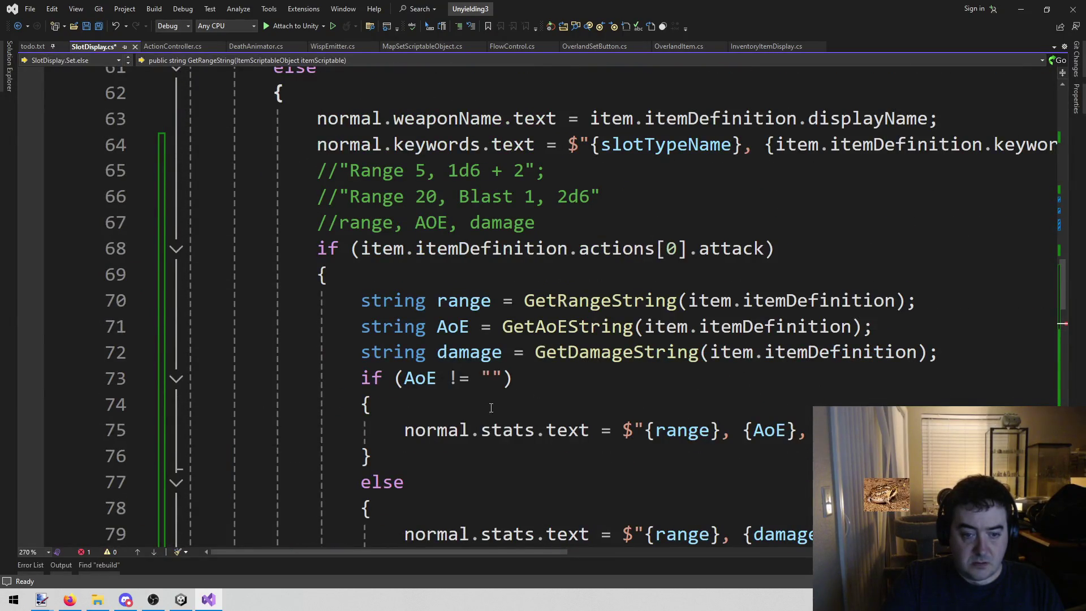
scroll(492, 407, "down", 3)
left_click(449, 300)
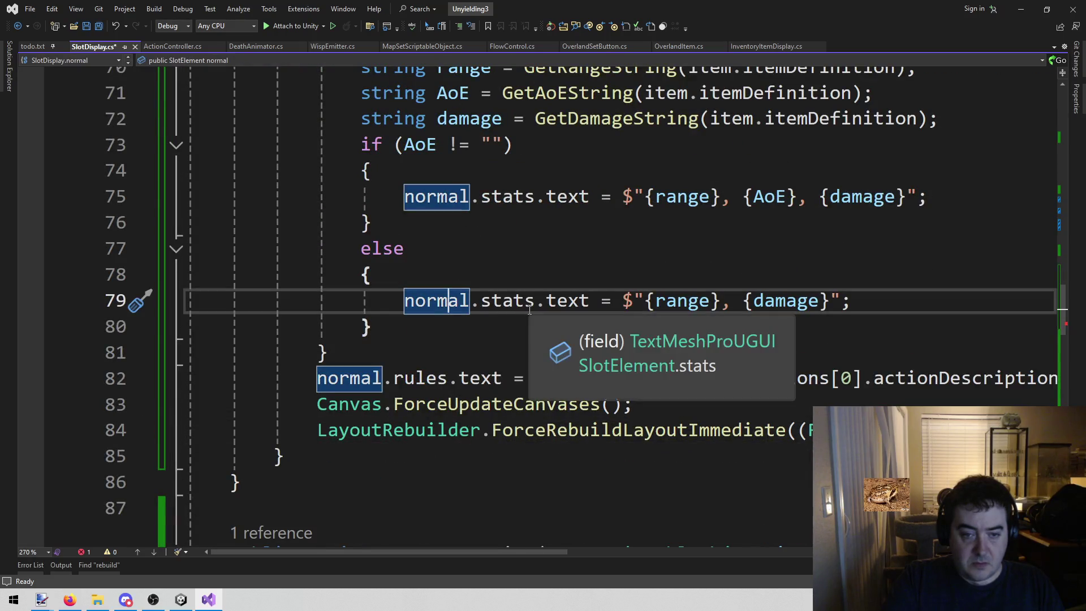
left_click_drag(538, 308, 409, 312)
scroll(539, 442, "up", 2)
scroll(539, 441, "down", 2)
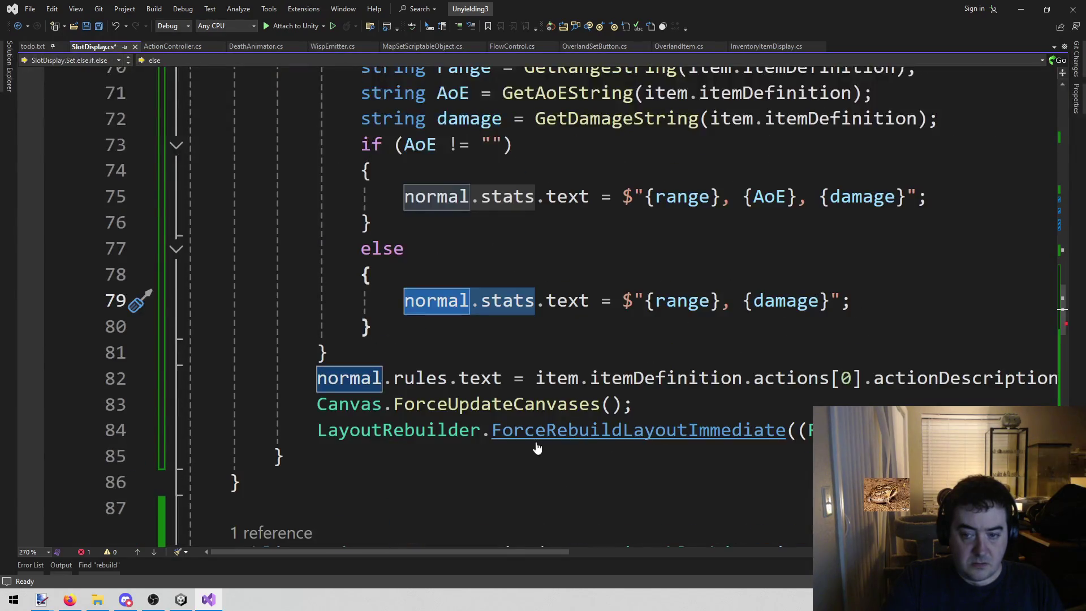
Step: Change line 84's rebuild argument to (RectTransform)normal.stats.transform.parent and save the script
left_click(808, 431)
key("End")
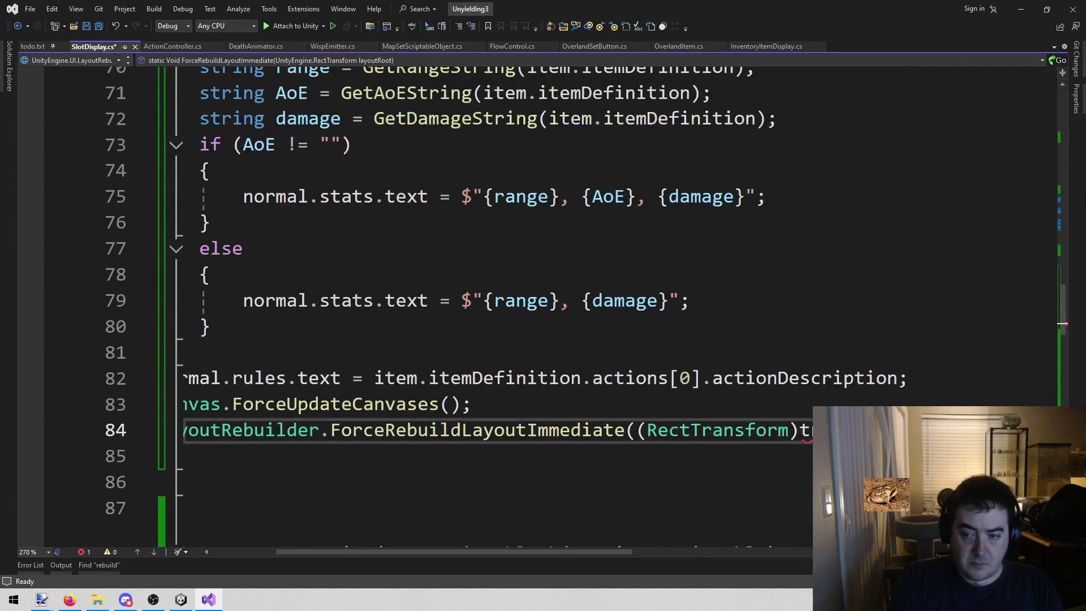
key("ctrl+v")
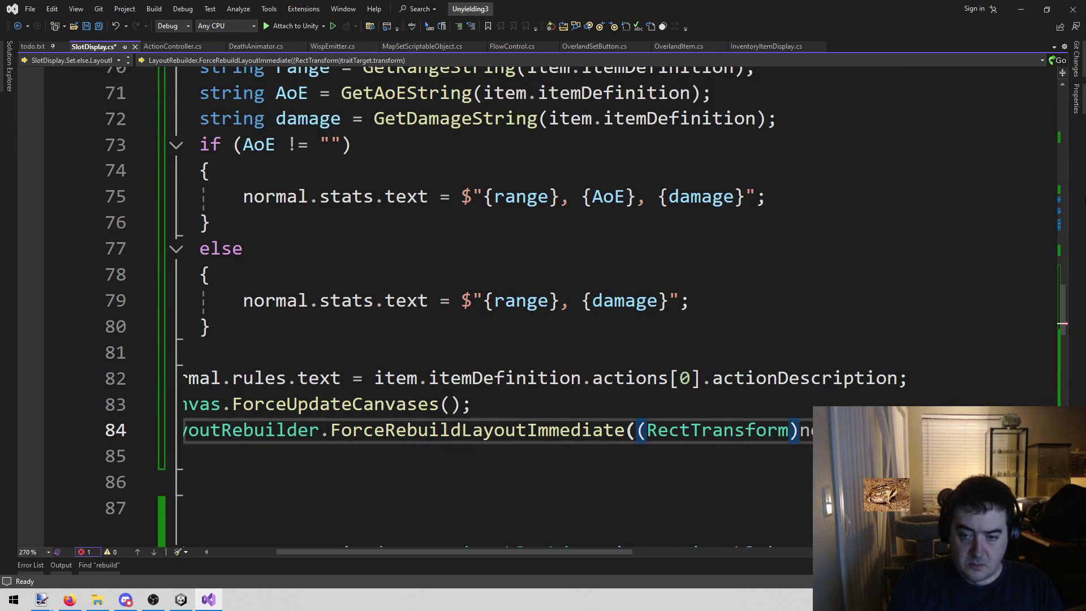
type(".p")
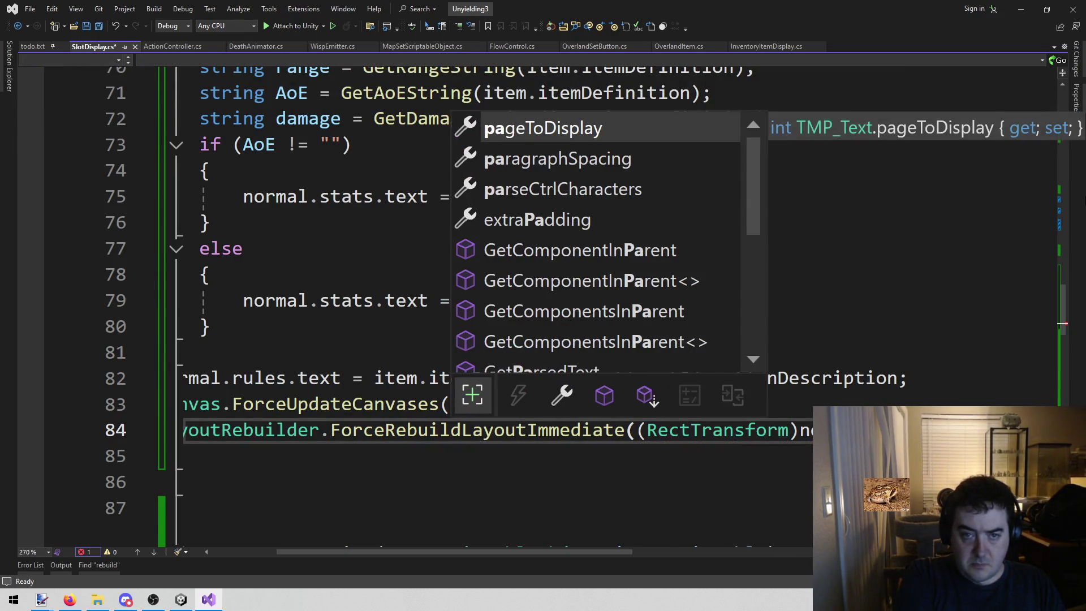
key("BackSpace")
type("tra.pa")
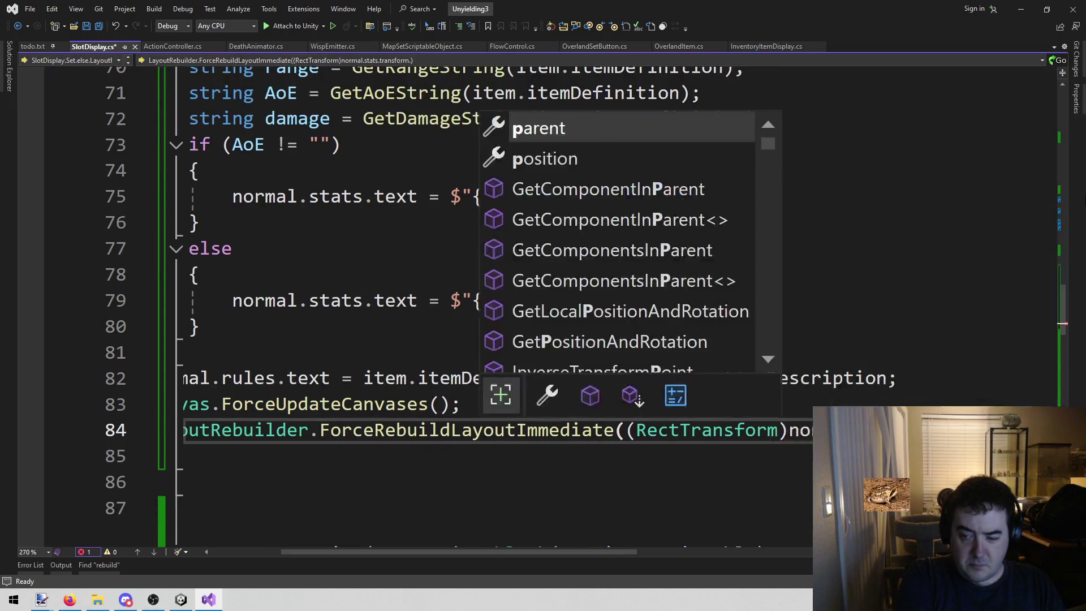
key("Tab")
key("ctrl+s")
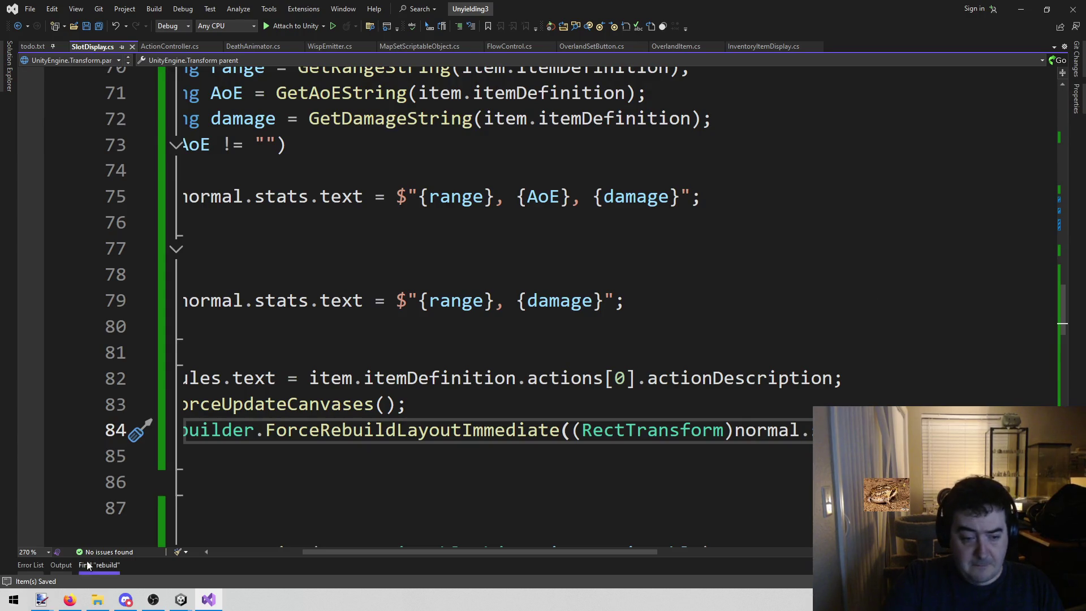
left_click_drag(396, 552, 305, 551)
Step: Run the game in Unity and show Cotton's Dagger card on the party screen
left_click(180, 597)
left_click(138, 568)
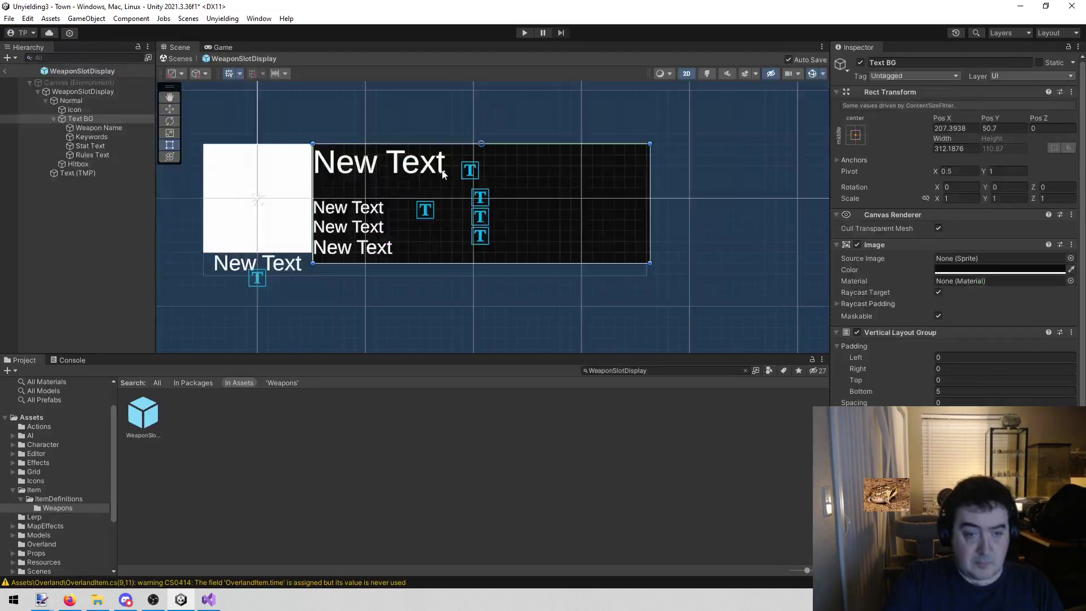
left_click(524, 33)
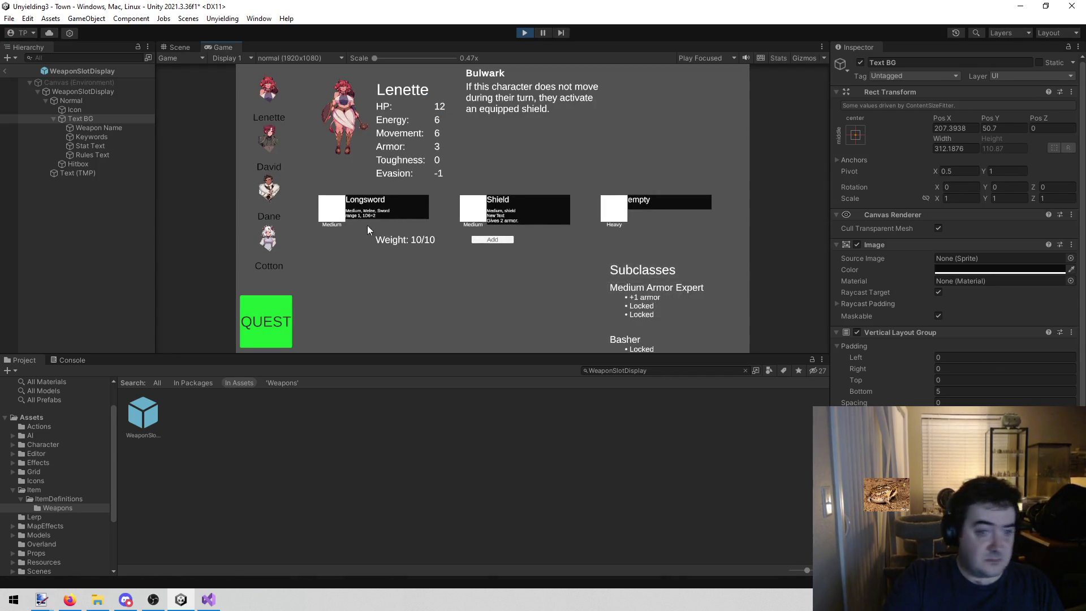
left_click(268, 241)
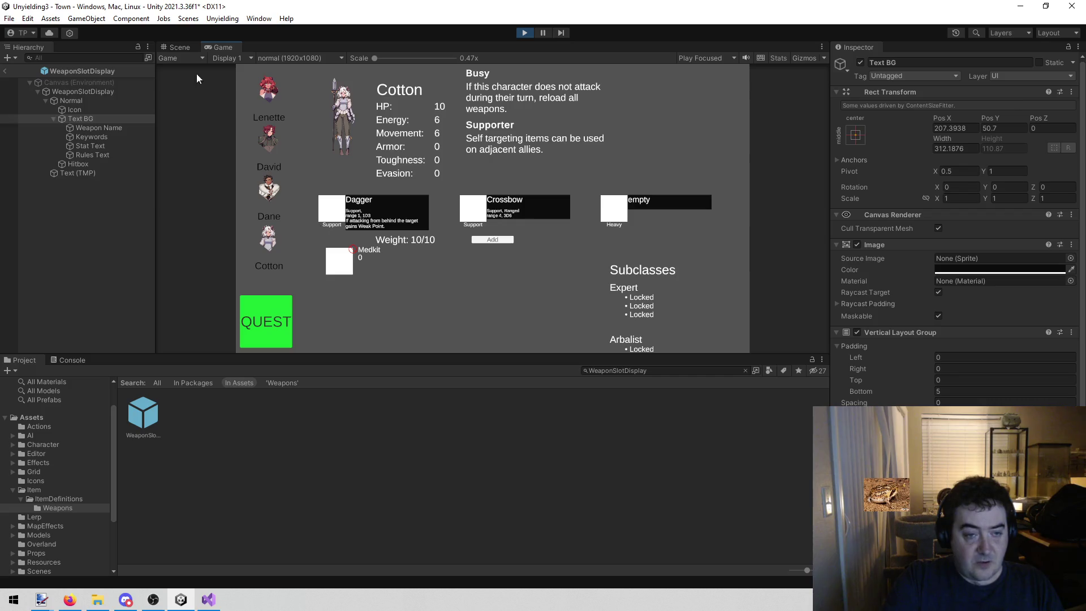
right_click(226, 50)
Step: Maximize the Game view and cycle through Dane, David, Cotton and Lenette's cards, ending on David
left_click(267, 81)
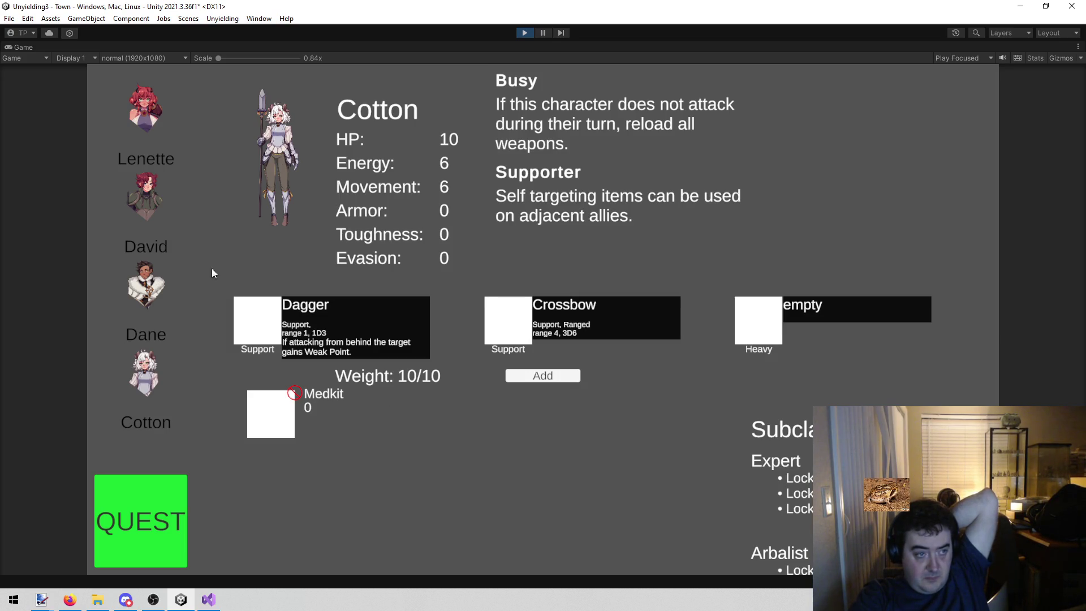
left_click(159, 275)
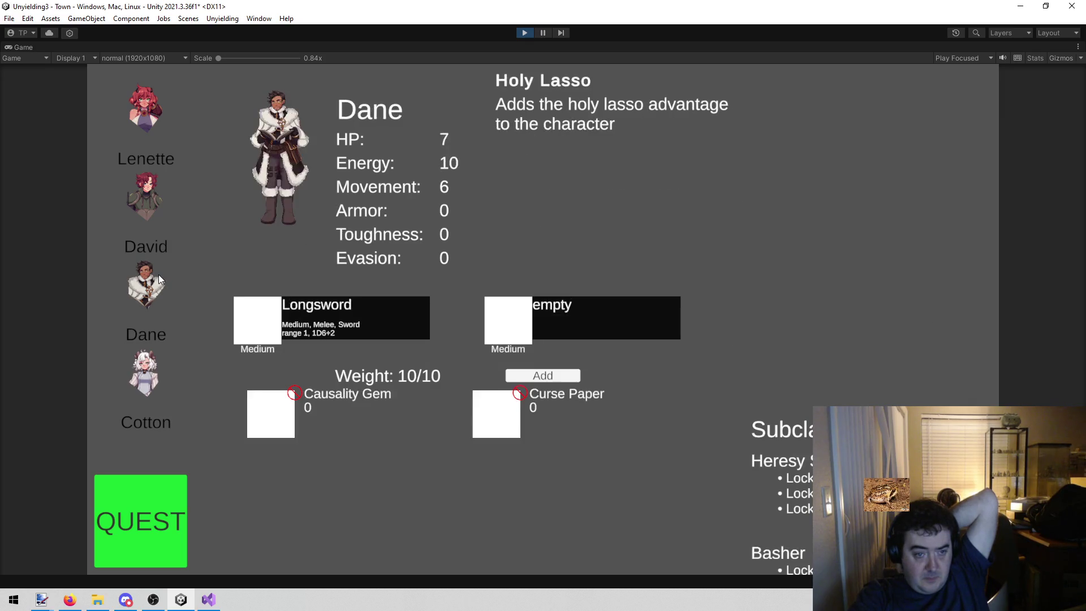
left_click(145, 212)
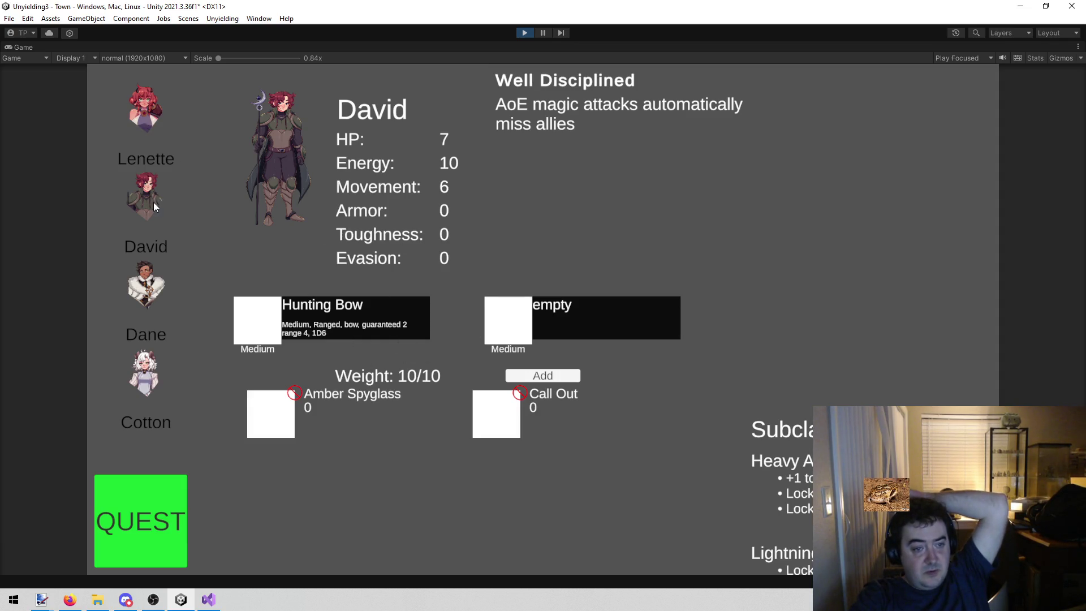
left_click(151, 266)
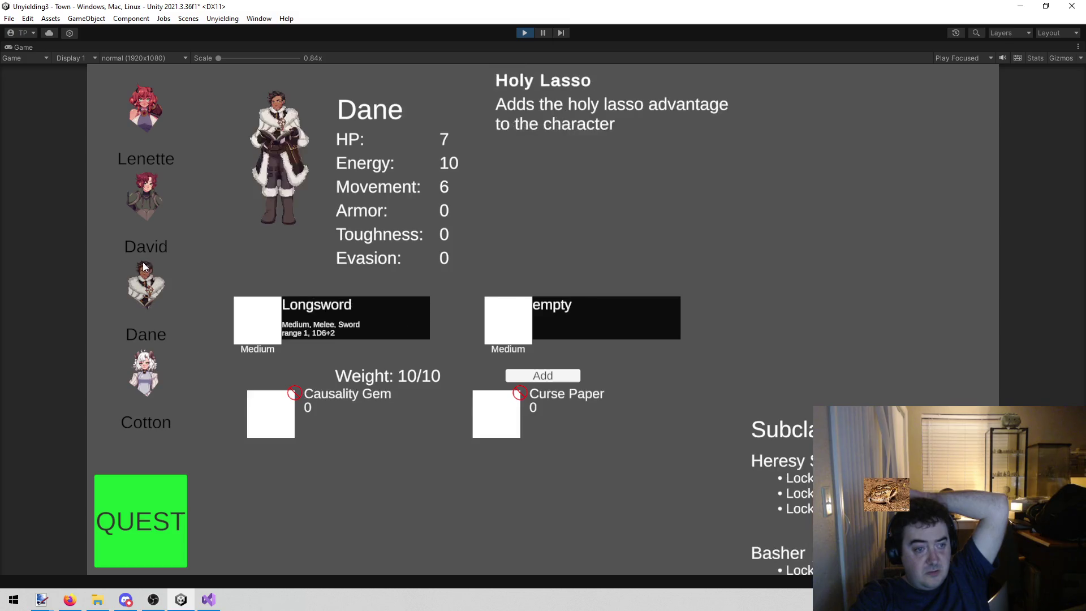
left_click(153, 360)
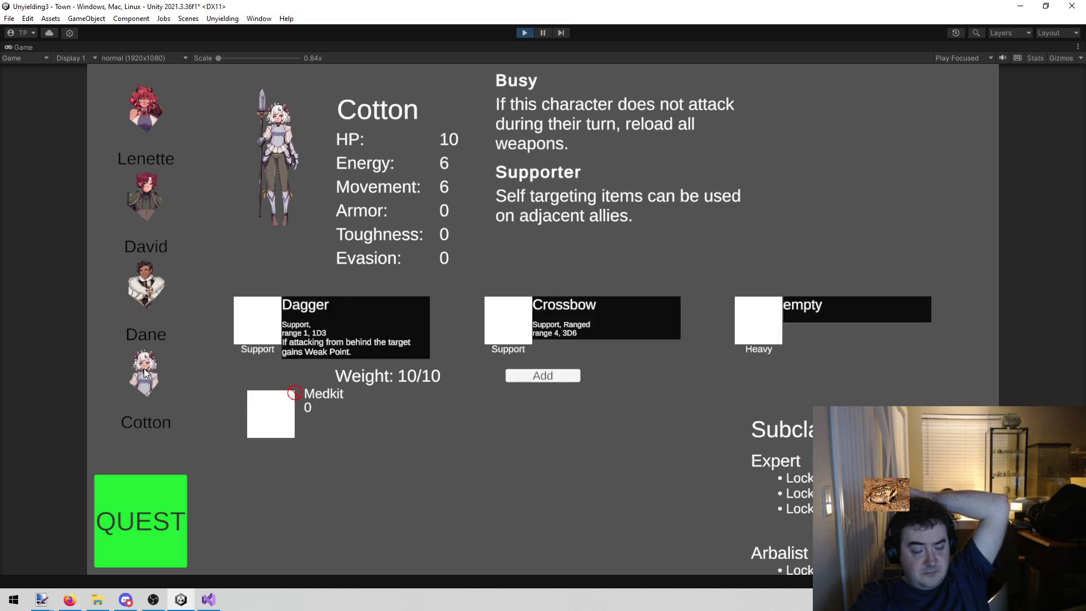
left_click(154, 292)
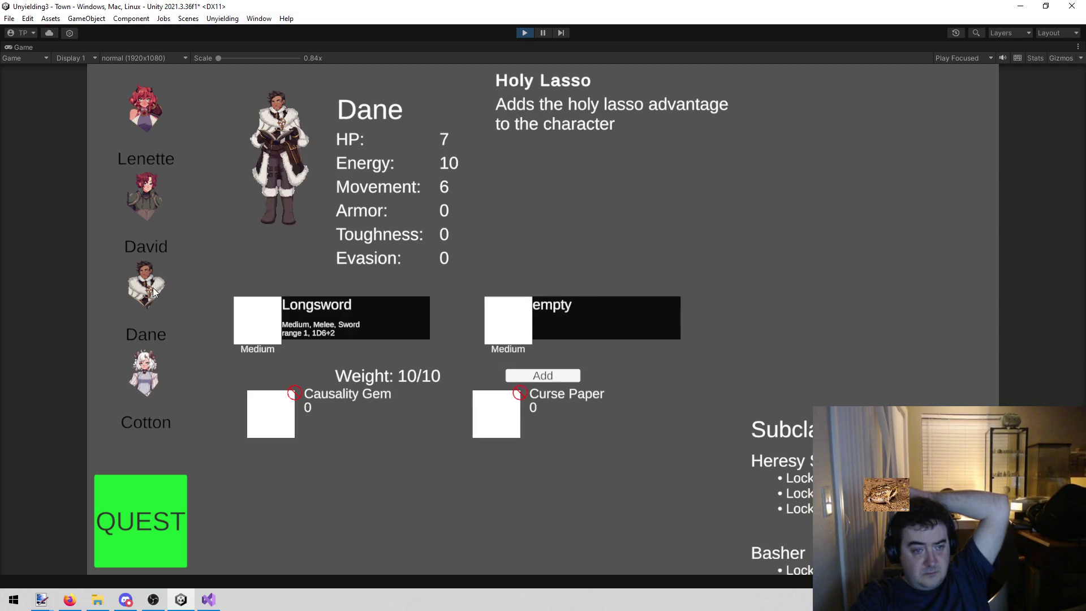
left_click(168, 233)
left_click(163, 123)
left_click(155, 197)
left_click(154, 141)
left_click(144, 184)
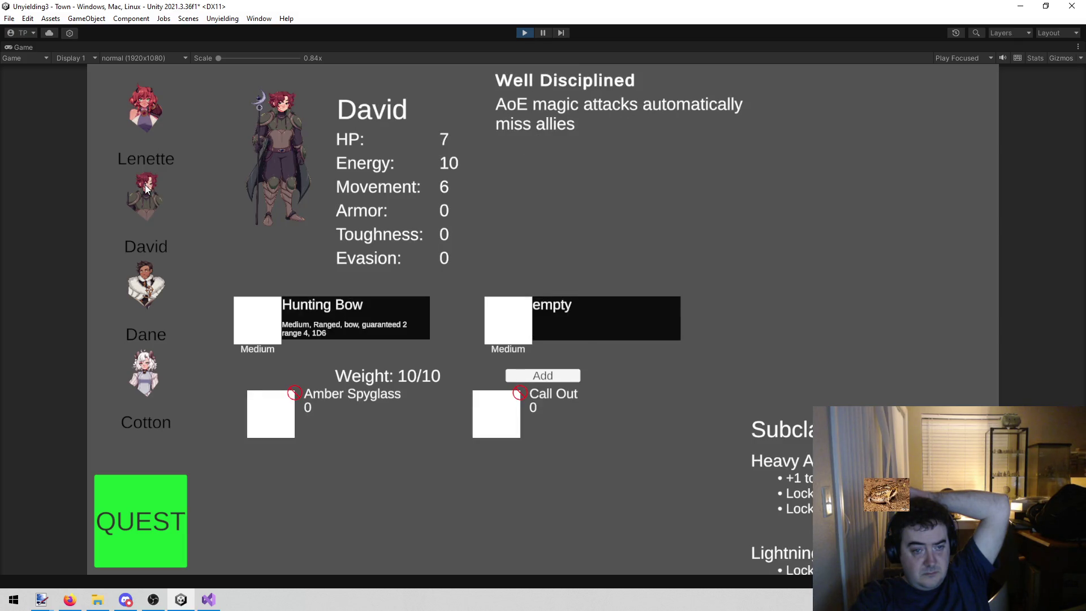
Step: Restart the game, then return to SlotDisplay.cs in Visual Studio
left_click(524, 34)
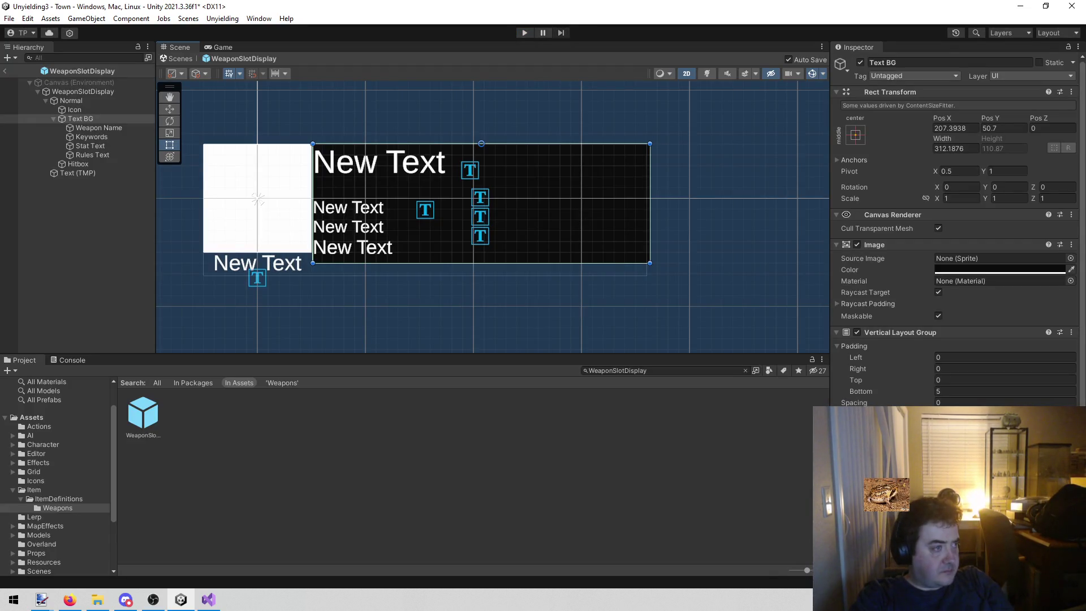
key("alt+Tab")
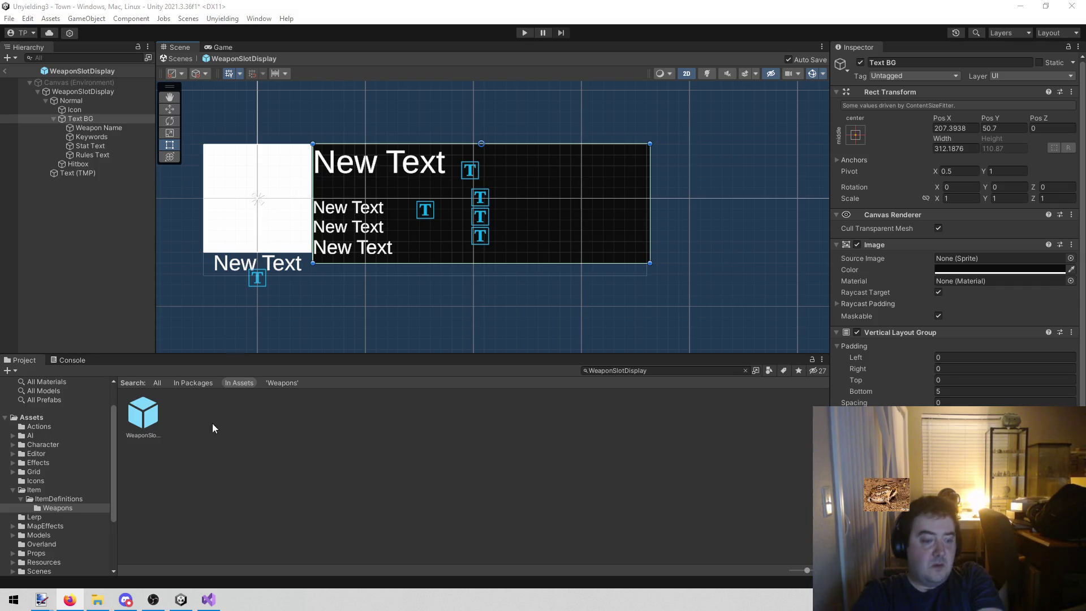
left_click(523, 34)
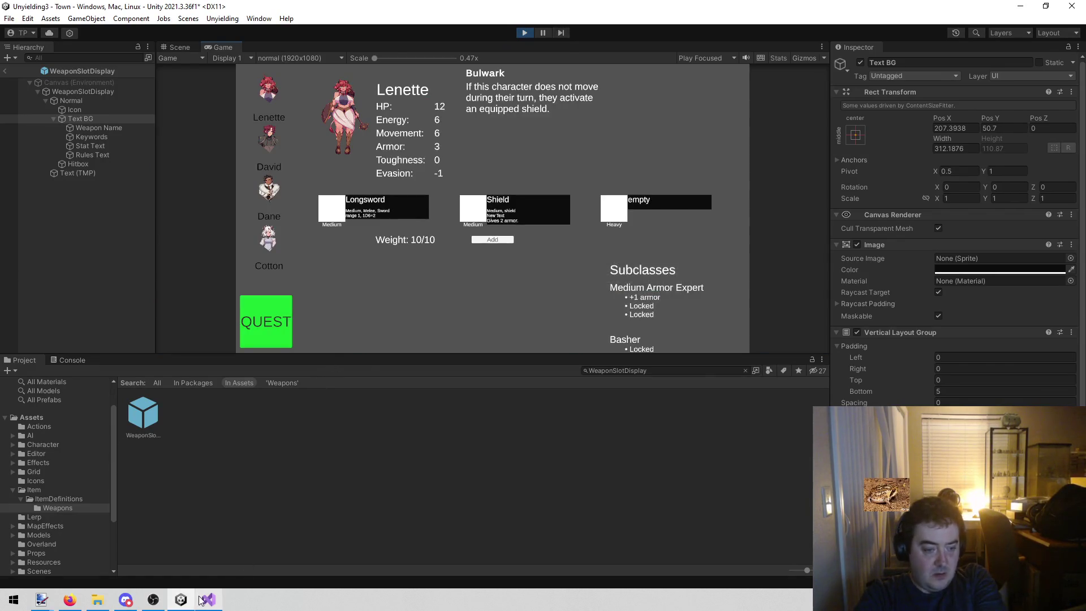
key("alt+Tab")
scroll(336, 148, "up", 2)
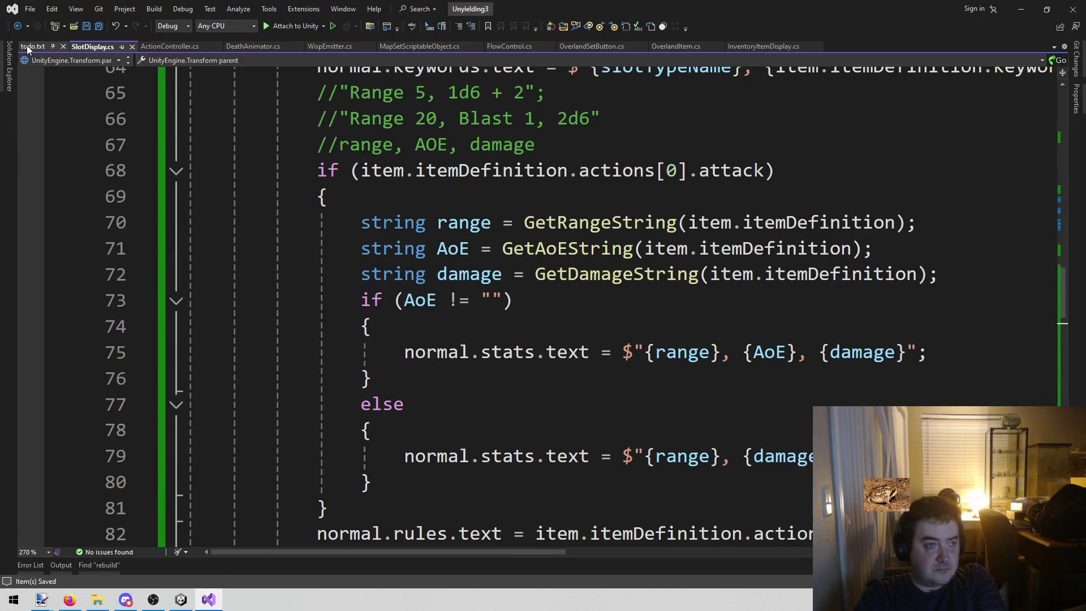
Step: Delete the 'Weapons need base information' and 'keywords!' lines from todo.txt, save, and return to Unity
left_click(26, 46)
left_click(461, 232)
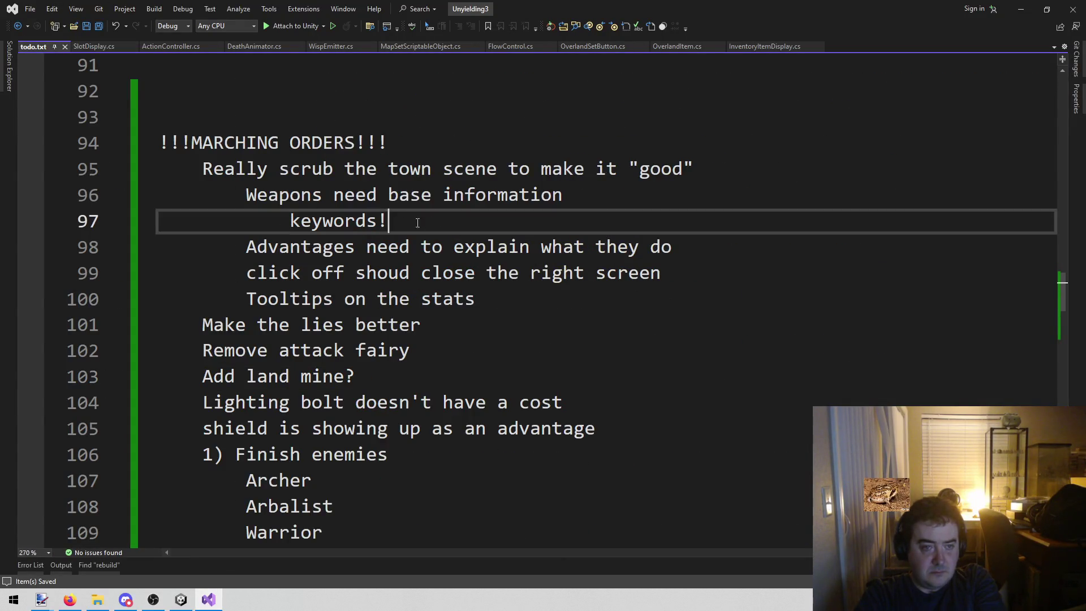
left_click(144, 195, "shift")
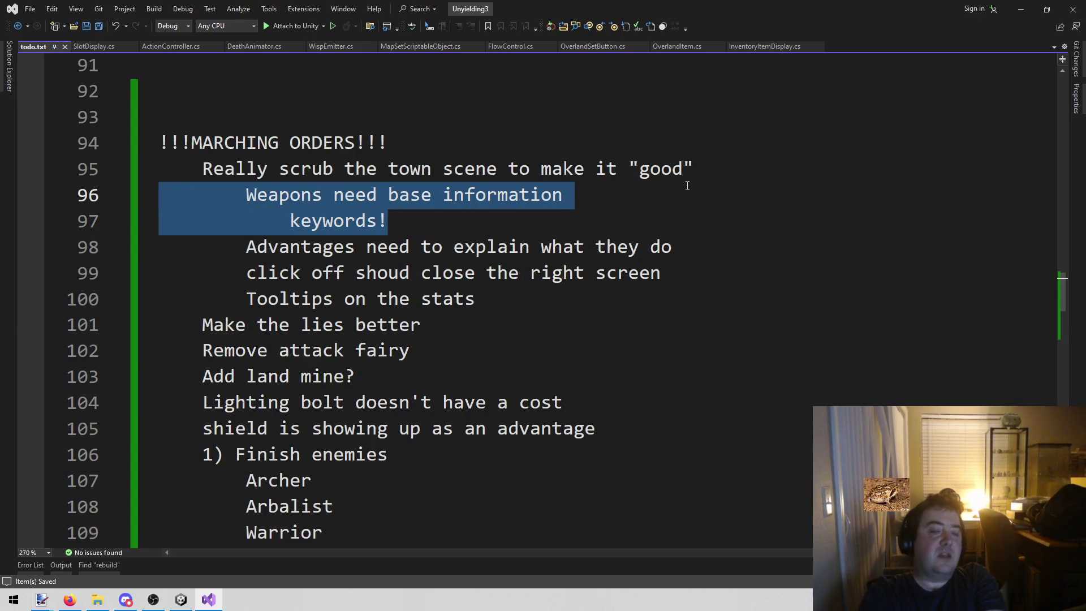
key("BackSpace")
key("BackSpace")
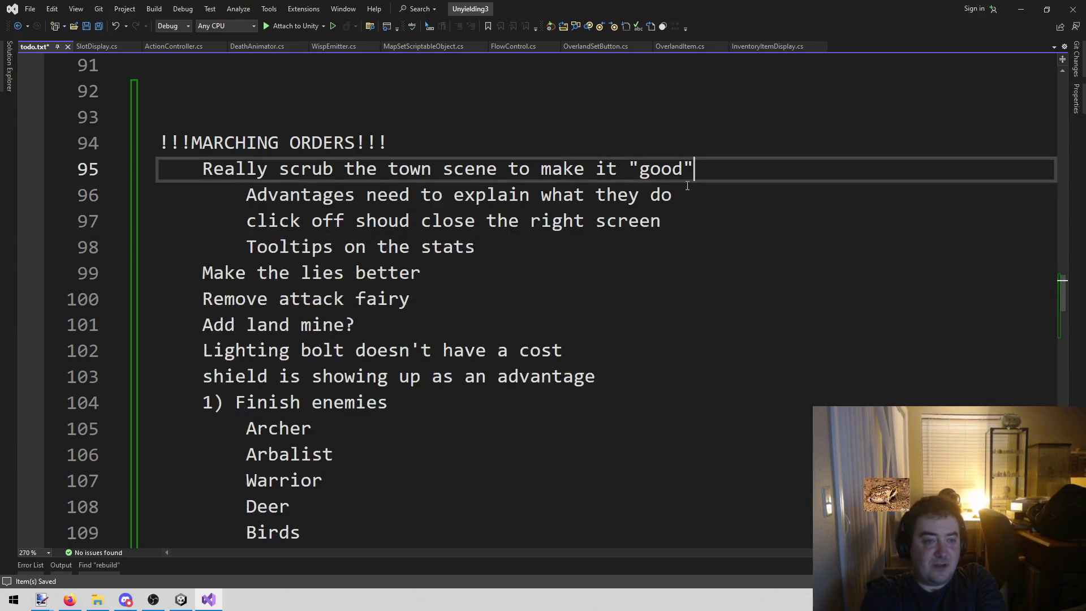
left_click(660, 243)
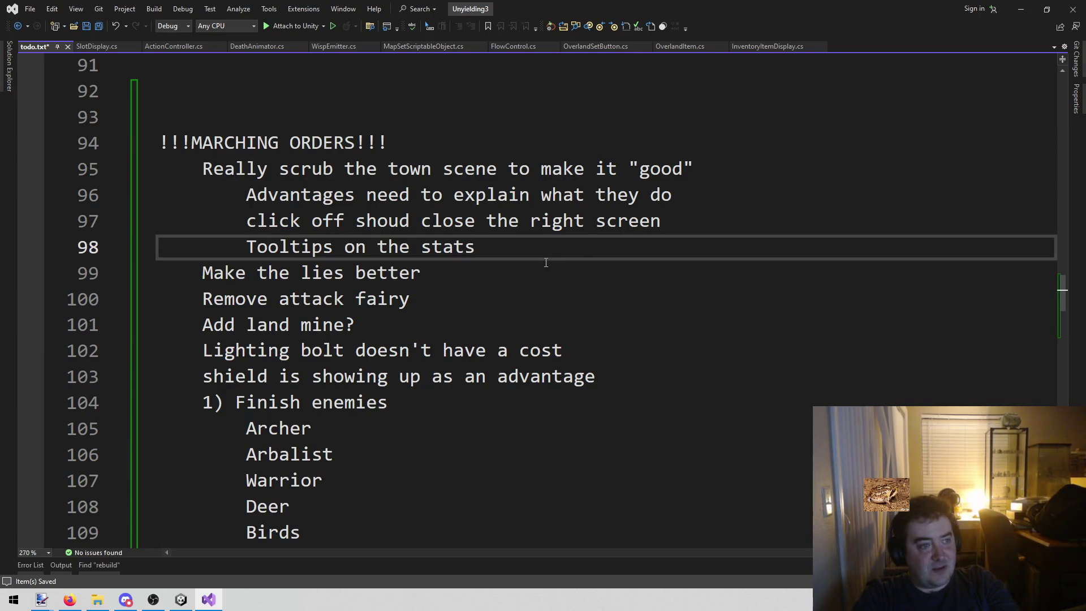
key("ctrl+s")
left_click(181, 600)
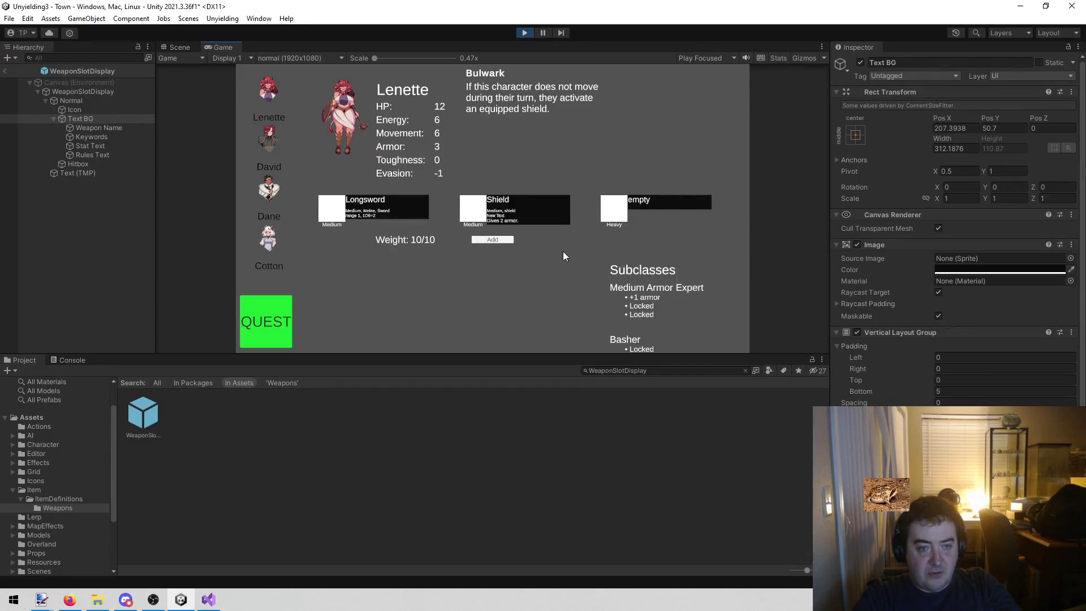
Step: Equip Lenette with Curse Paper, Medkit, Call Out and Amber Spyglass from the item list
left_click(495, 237)
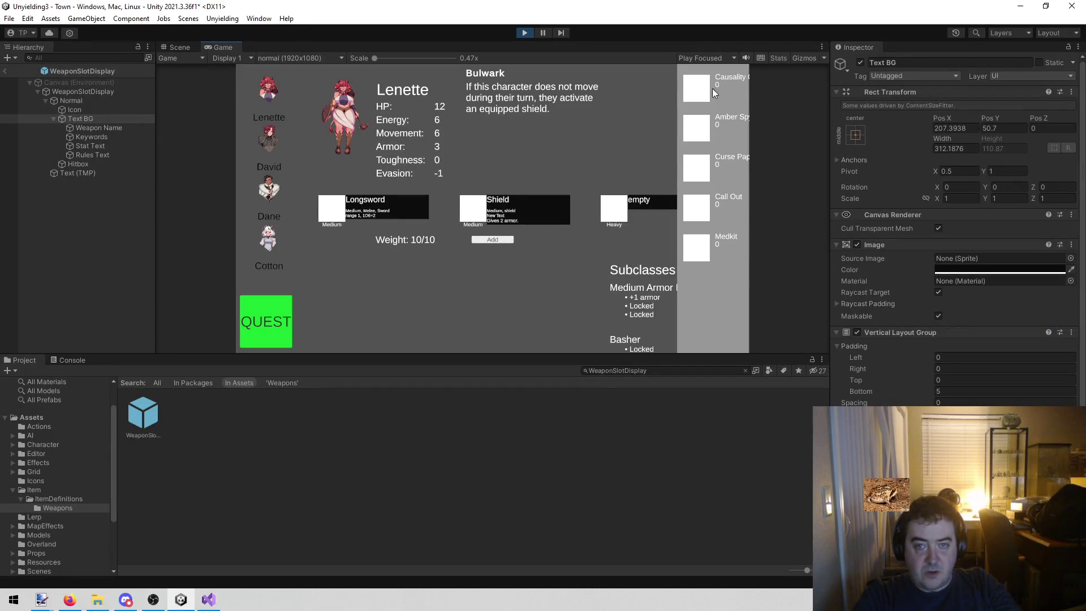
left_click(701, 136)
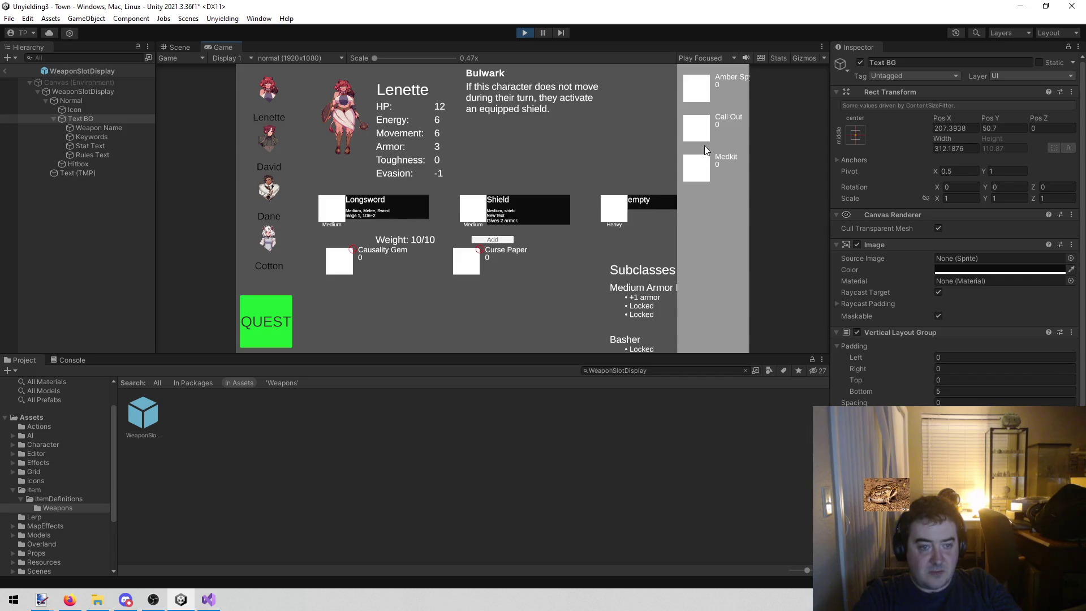
left_click(701, 170)
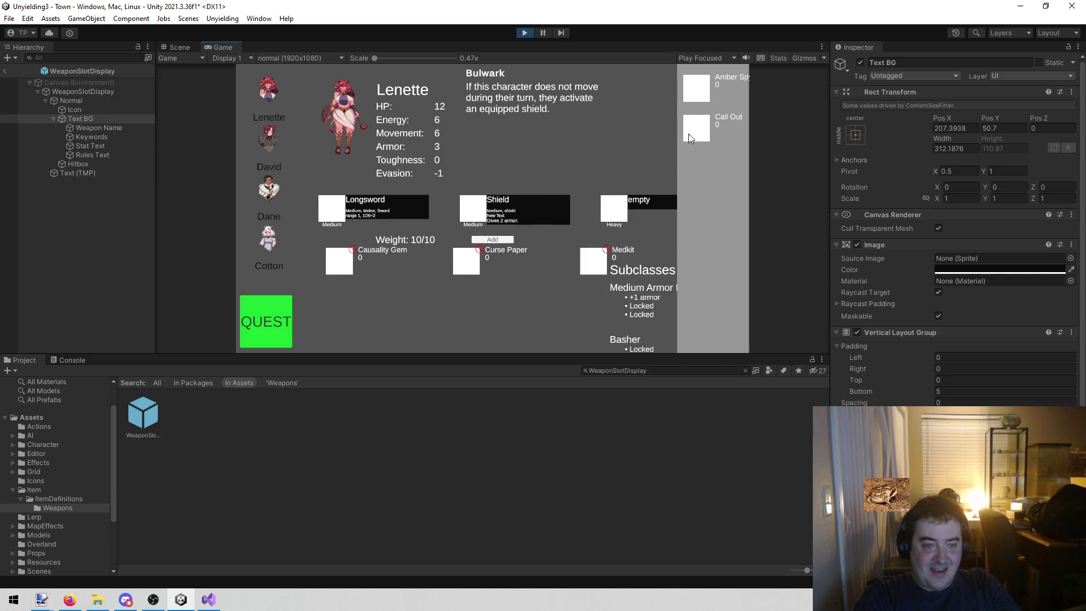
left_click(709, 126)
left_click(701, 93)
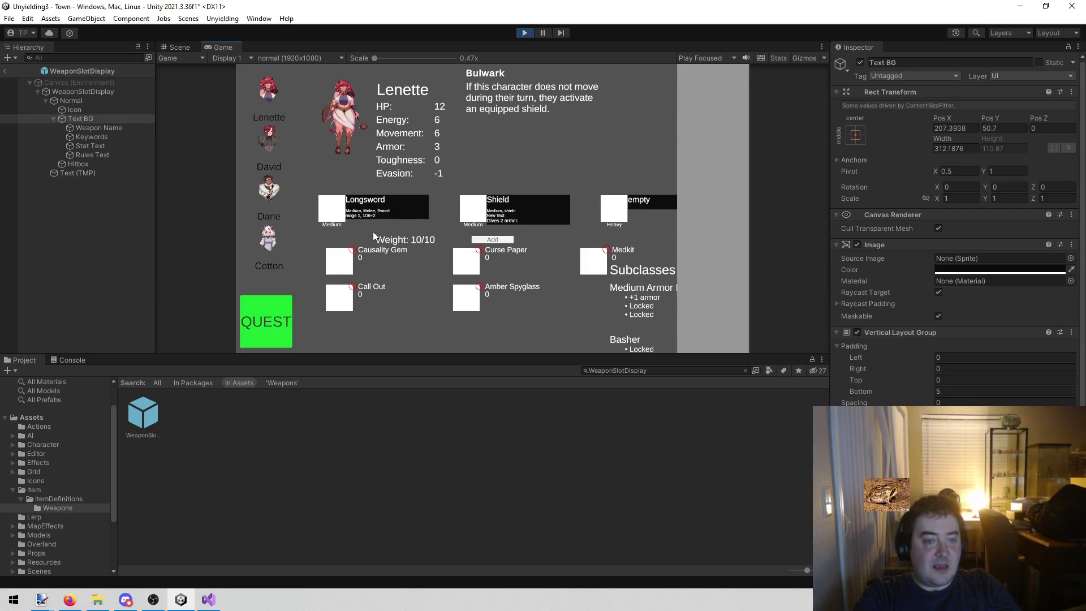
Step: Maximize the Game view to review Lenette's Longsword, Shield and five items, then return to the browser
right_click(216, 49)
left_click(249, 84)
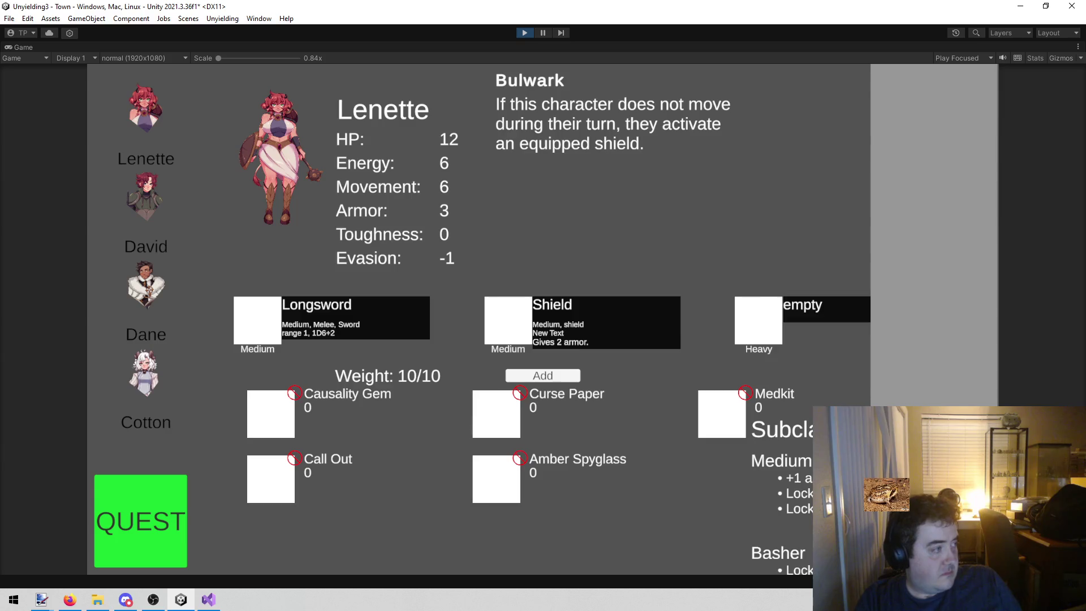
key("alt+Tab")
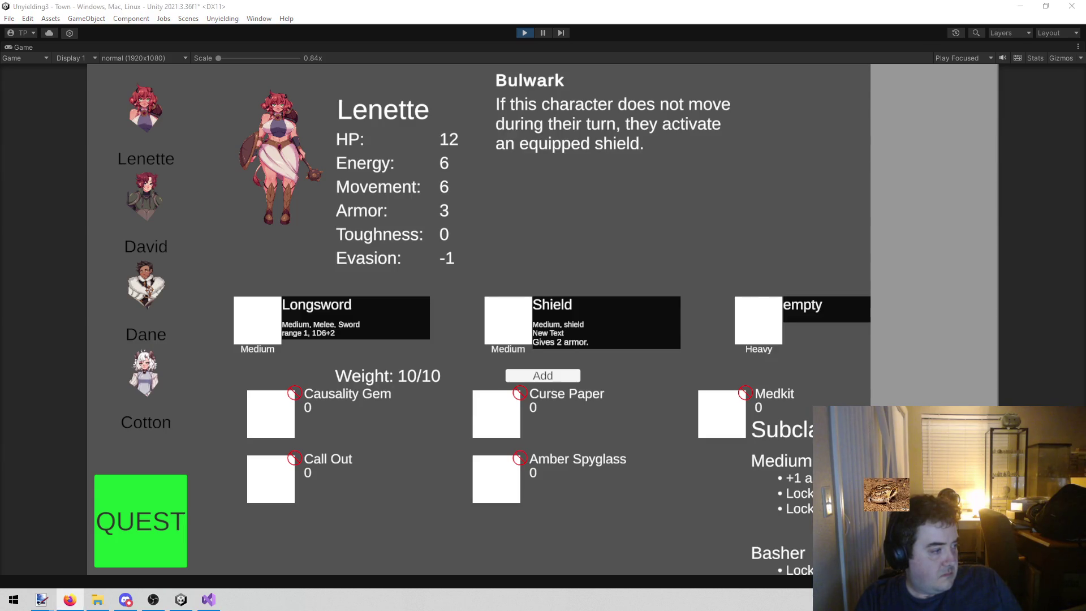
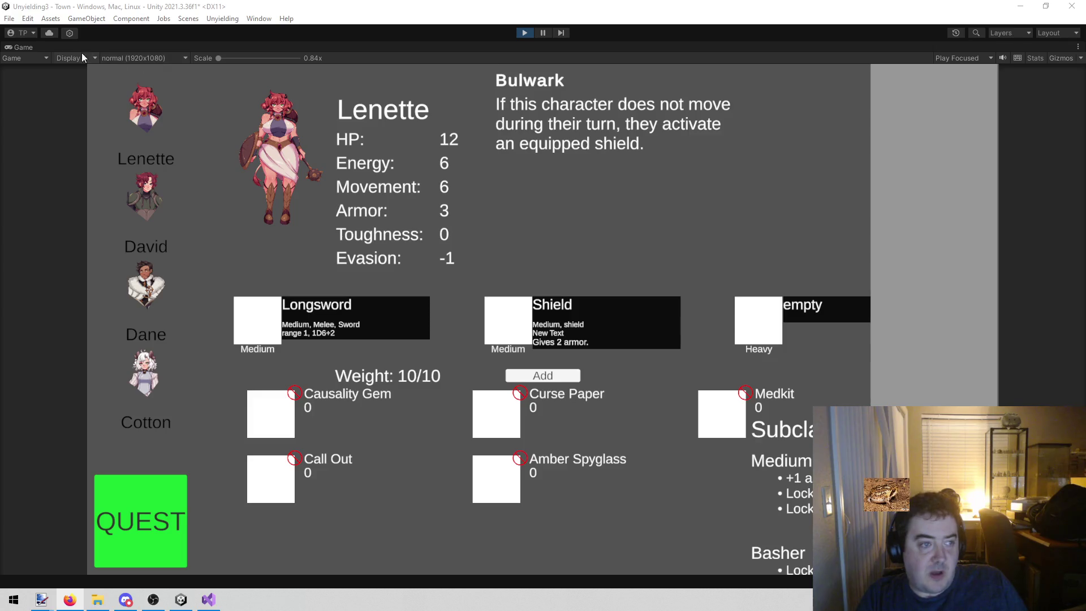
Step: Un-maximize the Game view and return from the WeaponSlotDisplay prefab to the Town scene
right_click(29, 45)
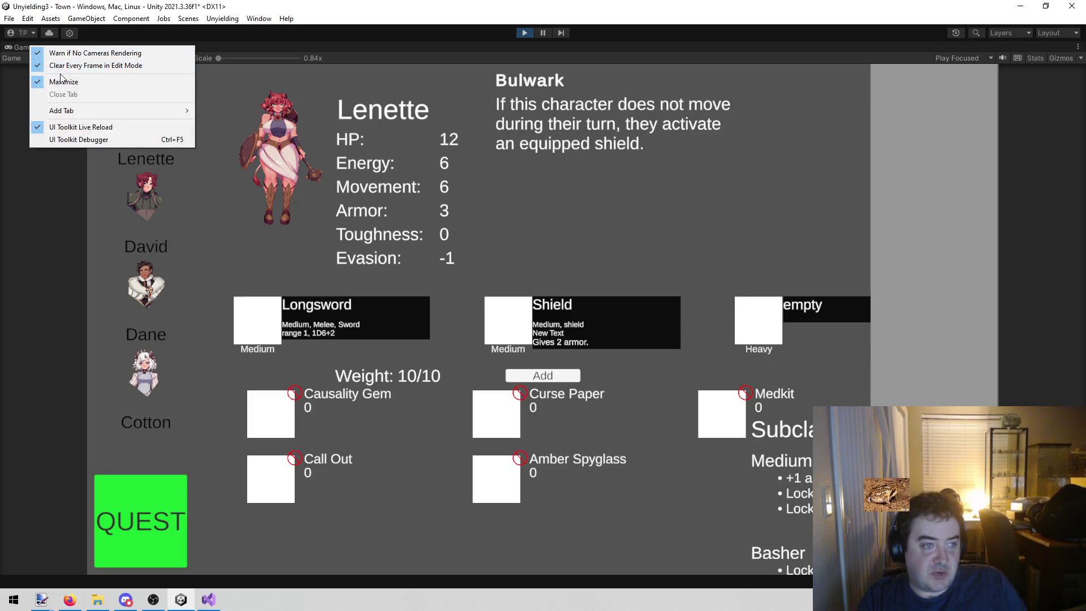
left_click(62, 82)
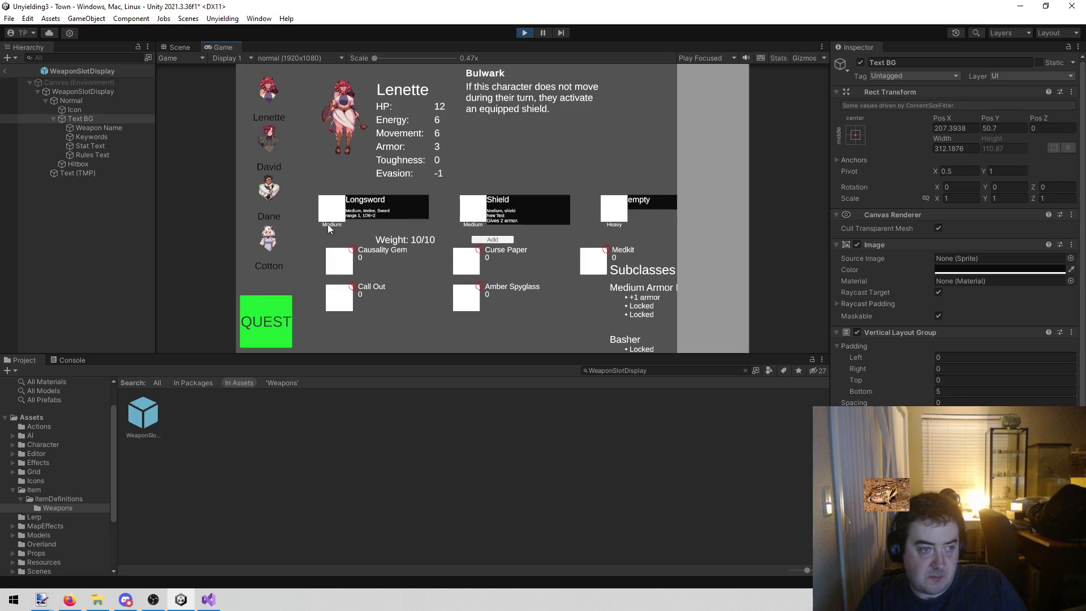
left_click(6, 72)
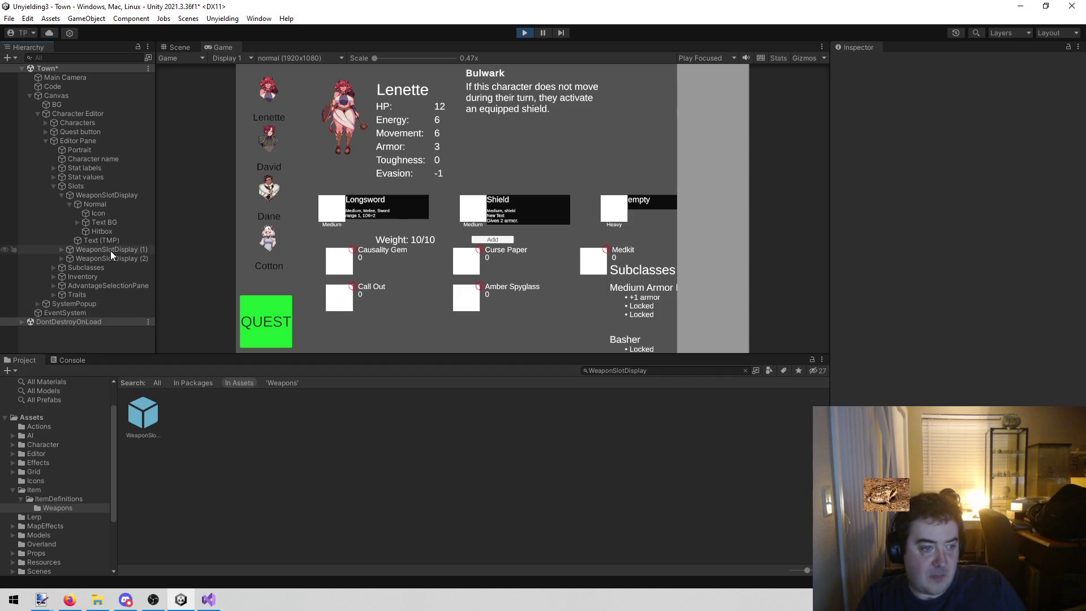
Step: Collapse the WeaponSlotDisplay entries, switch to the Scene view and select an inventory item entry
left_click(69, 204)
left_click(59, 196)
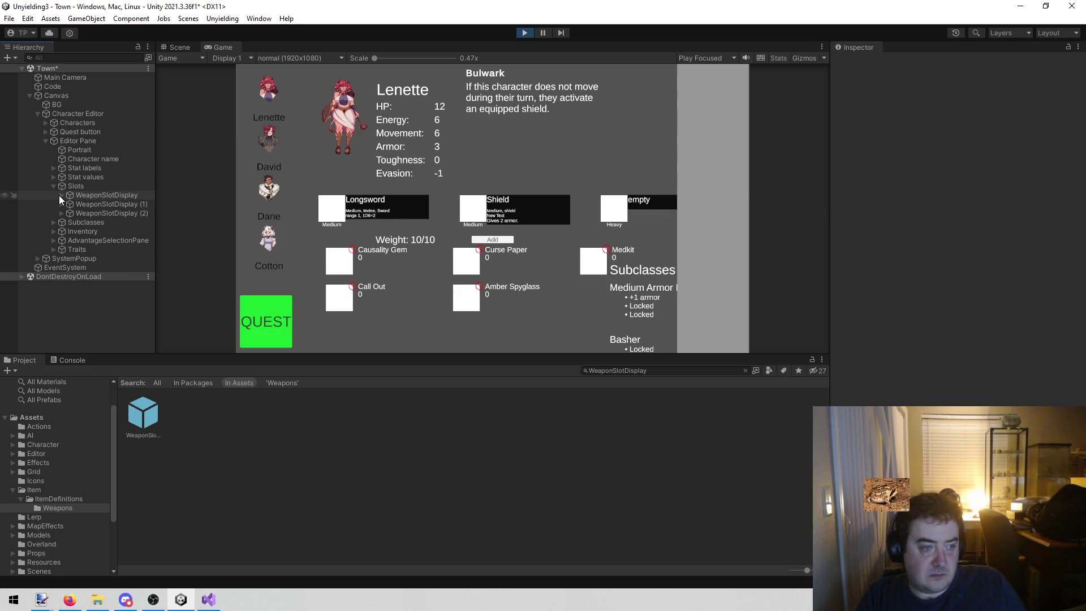
left_click(176, 47)
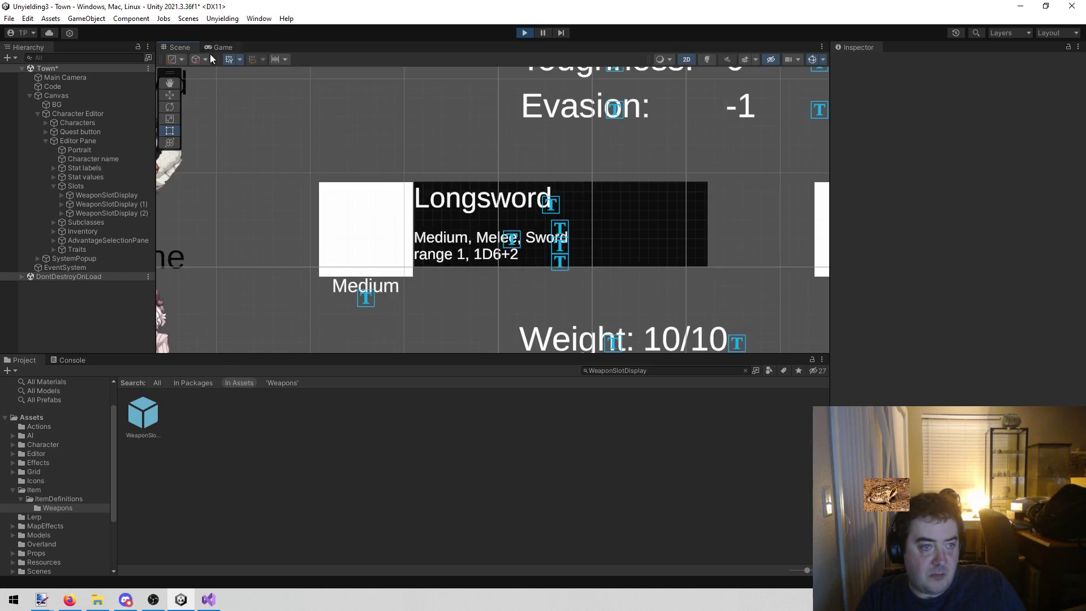
left_click(458, 194)
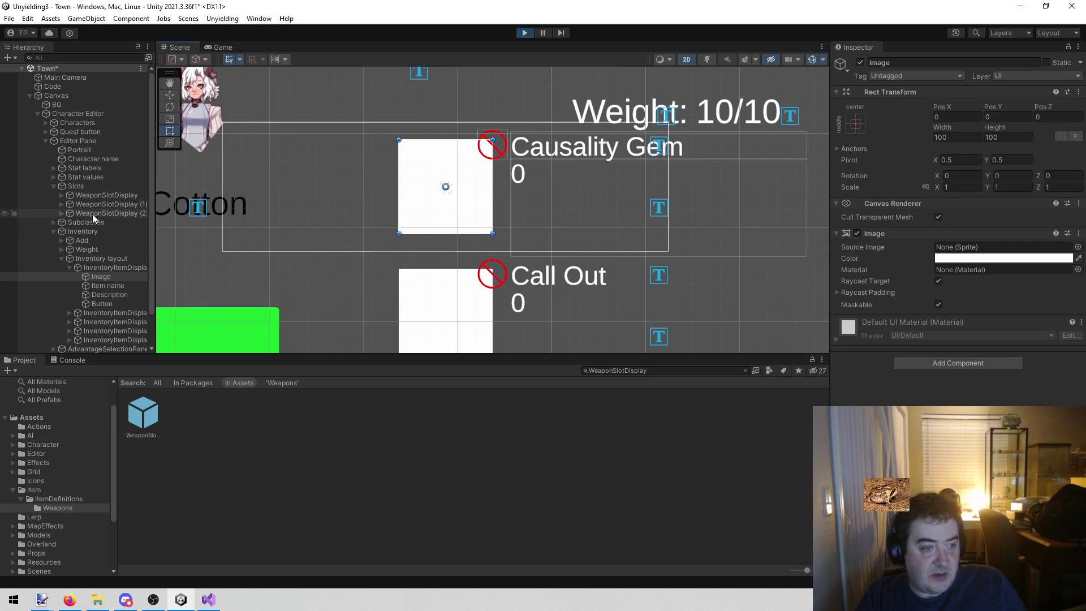
left_click(116, 266)
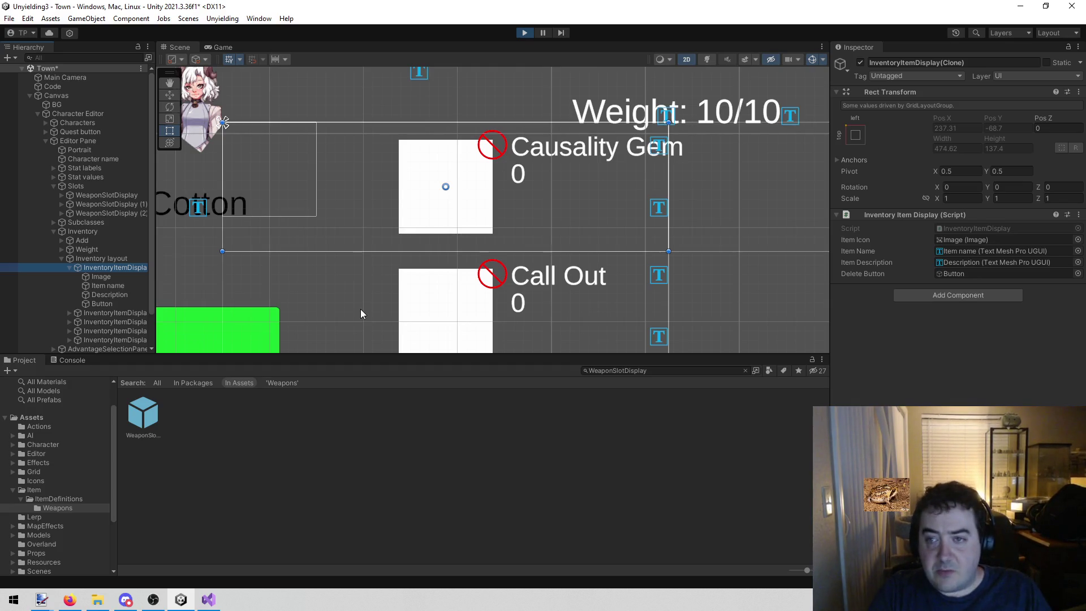
Step: Stop play mode and search the Project assets for 'inventory'
left_click(524, 32)
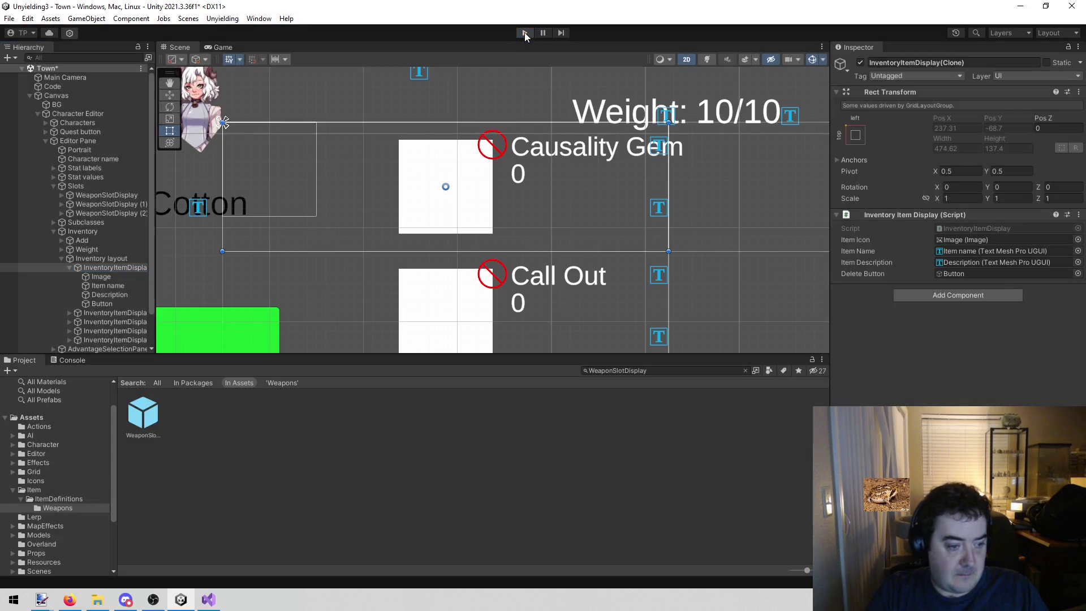
left_click(650, 371)
type("inventory")
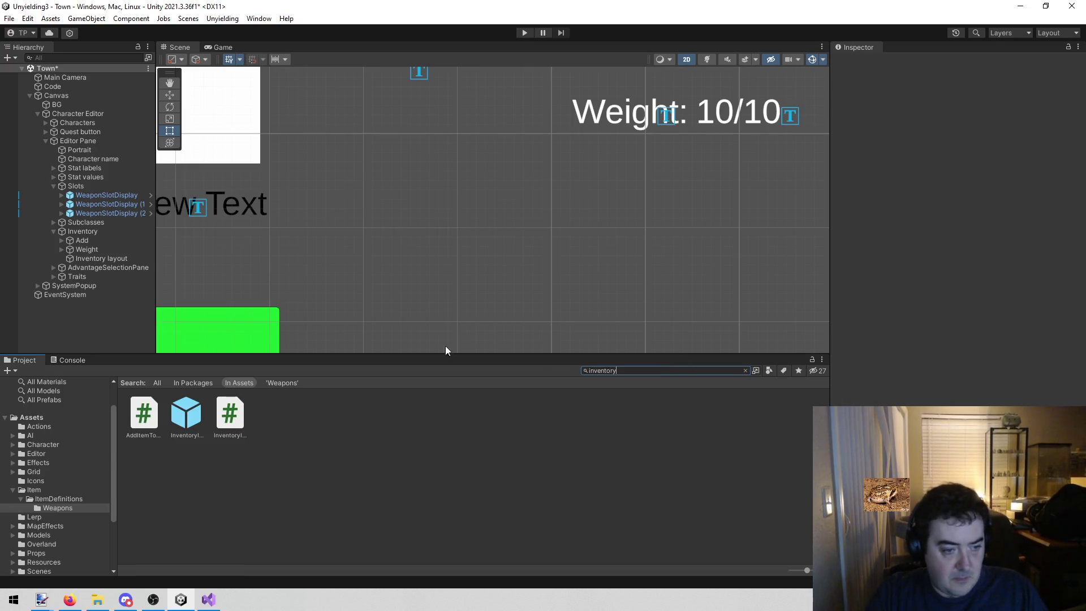
Step: Open the InventoryItemDisplay prefab, inspect its Description and root objects, then bring up Visual Studio's todo list
double_click(190, 416)
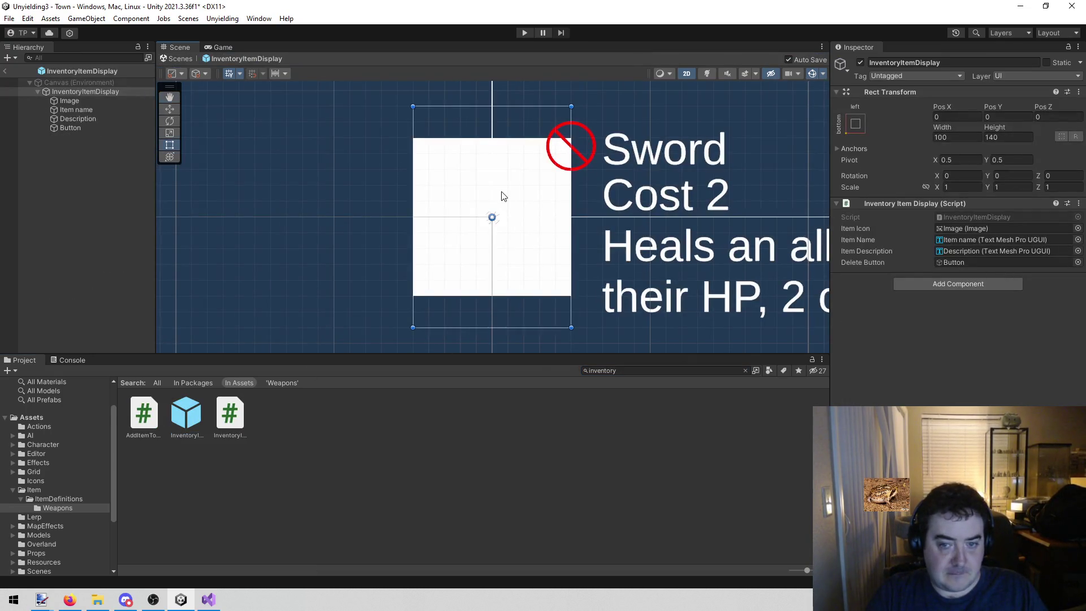
scroll(502, 196, "down", 3)
mouse_move(495, 181)
left_mouse_down()
mouse_move(169, 176)
mouse_move(343, 183)
left_mouse_up()
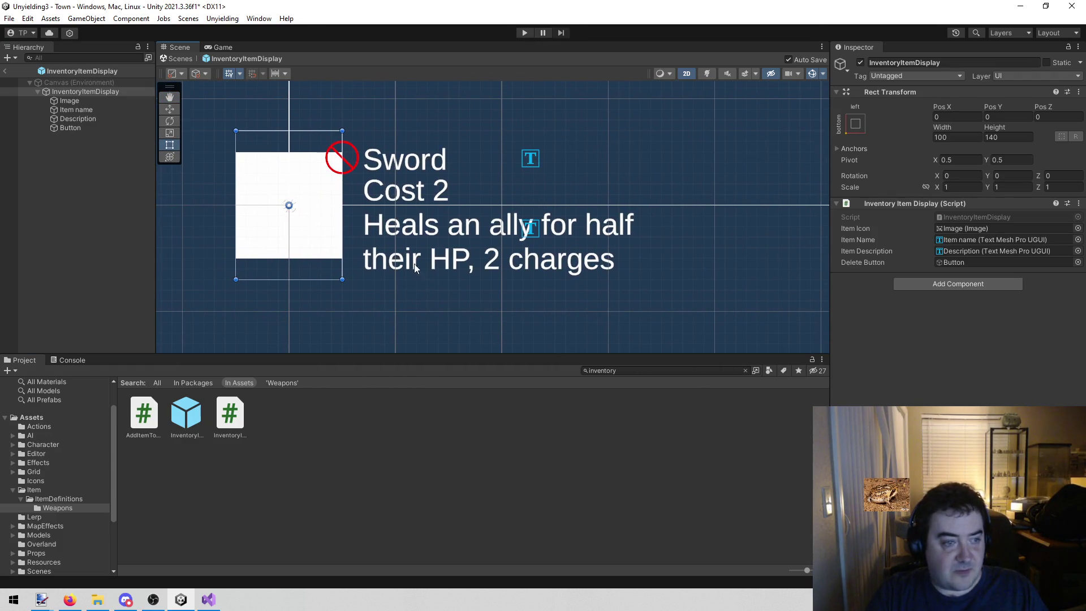
left_click(134, 121)
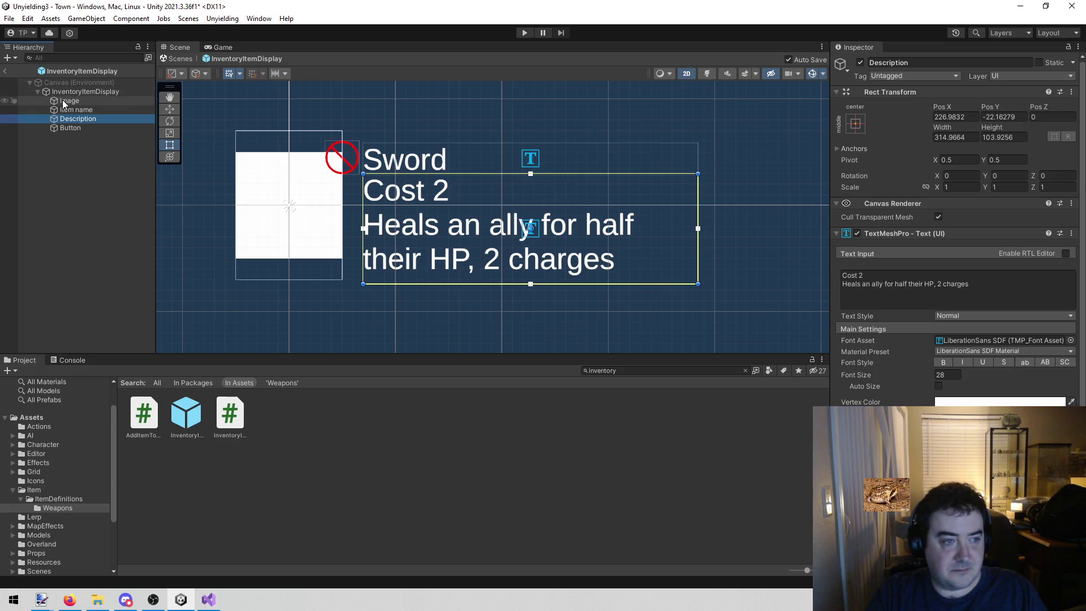
left_click(89, 90)
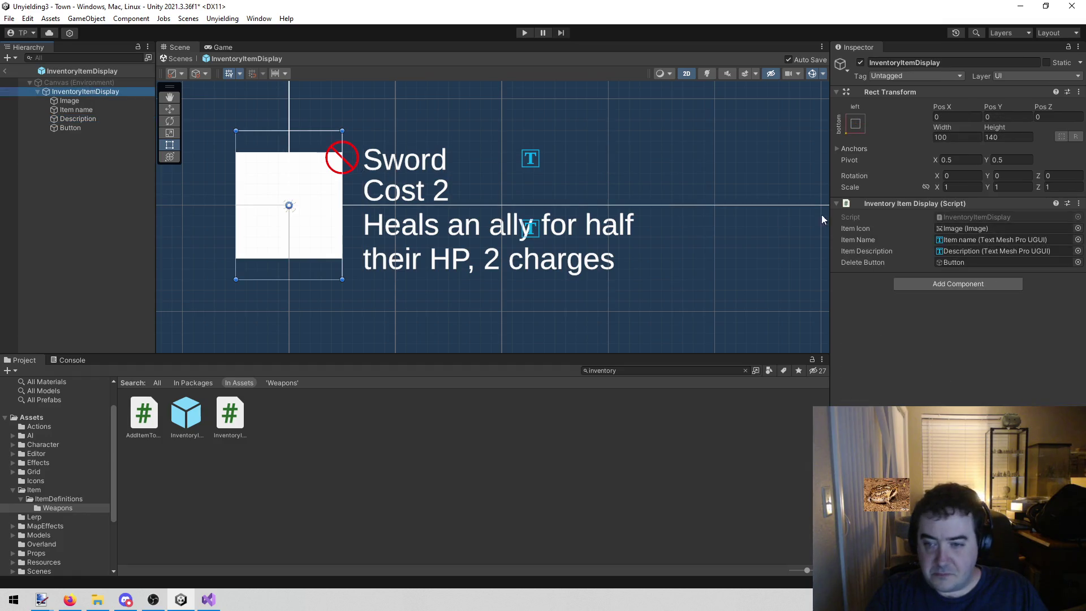
left_click(208, 600)
left_click(581, 353)
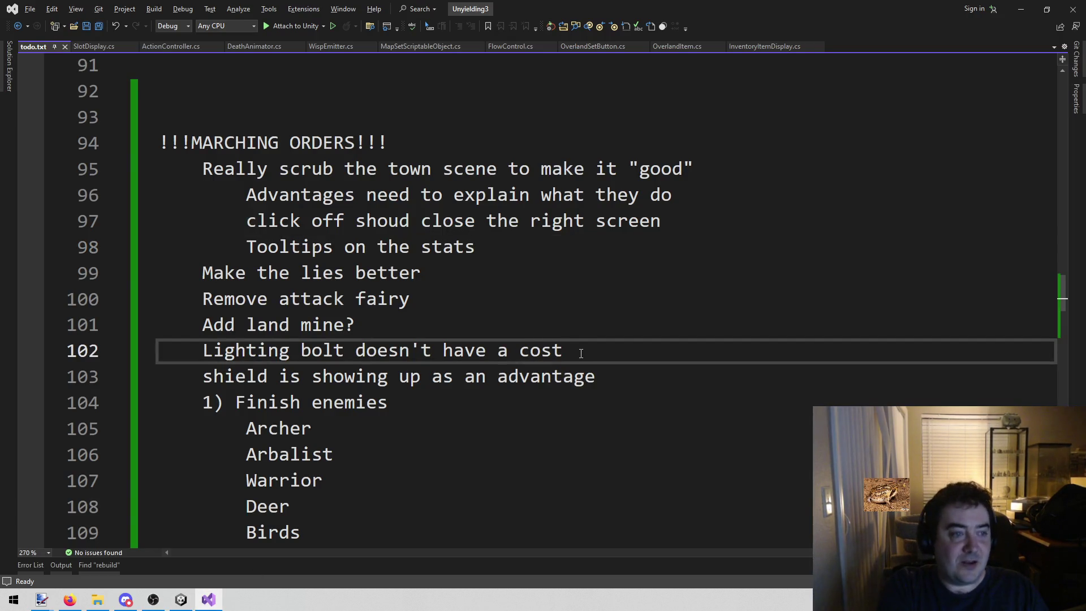
Step: Open InventoryItemDisplay.cs through the find-file search for 'invid'
key("alt+shift+o")
type("iven")
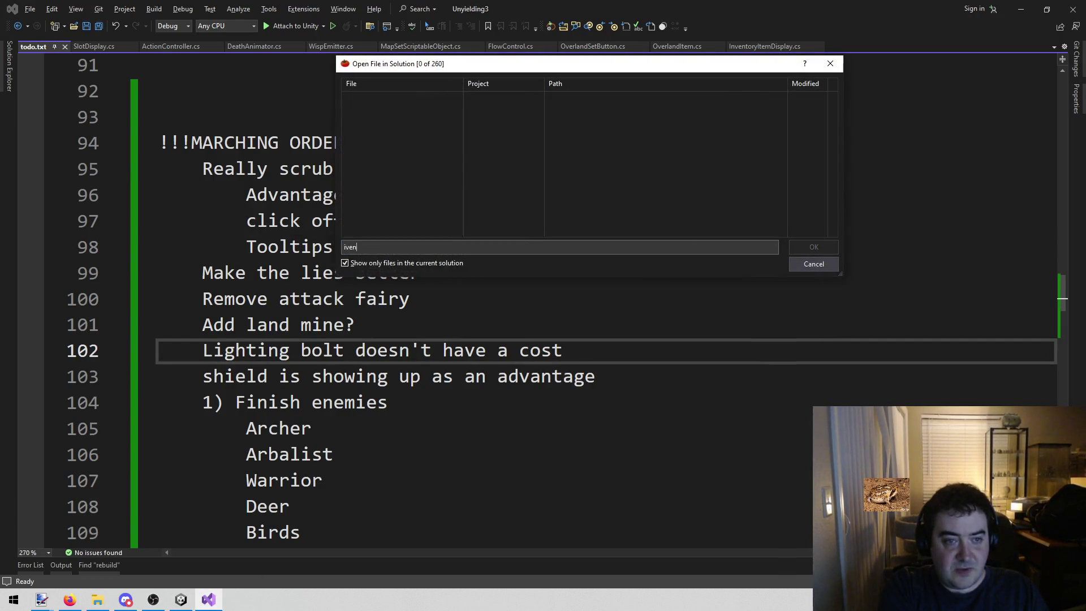
type("vid")
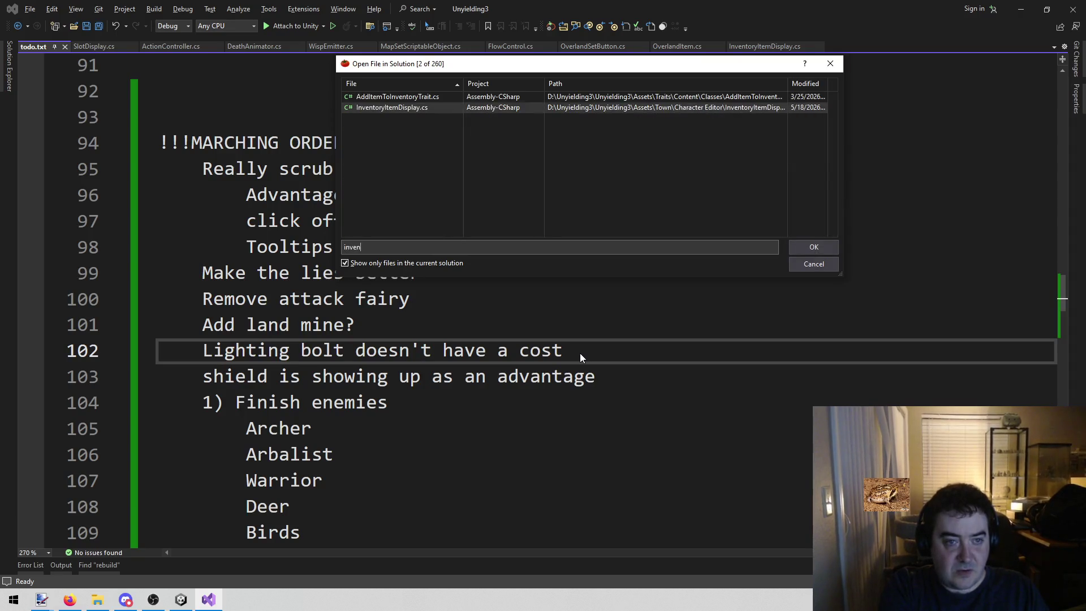
key("Return")
Step: Locate where itemDescription is assigned, on line 33 of the script
scroll(444, 353, "up", 5)
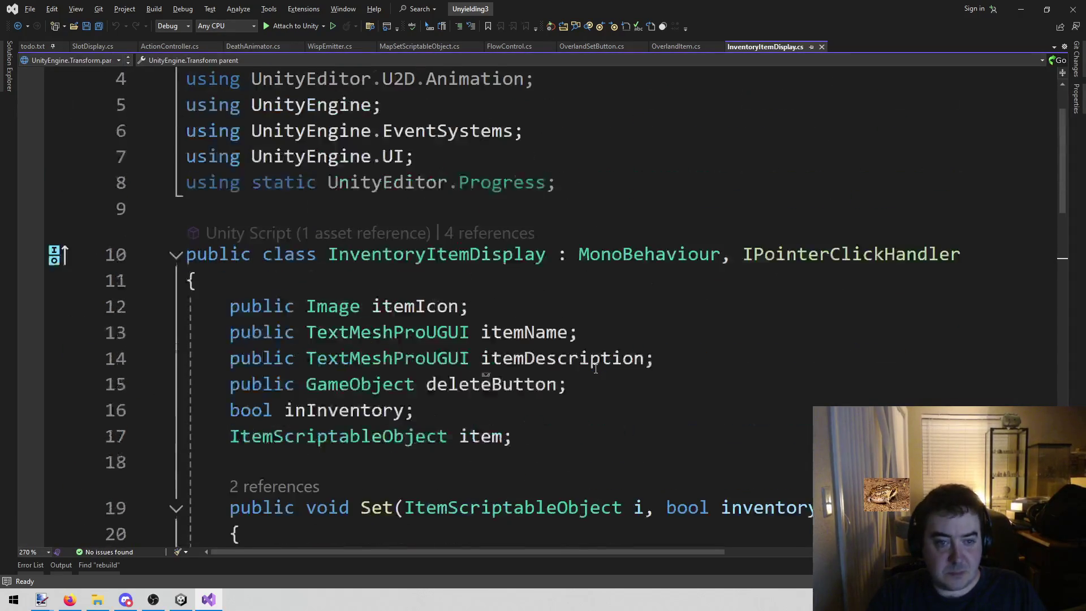
left_click(565, 358)
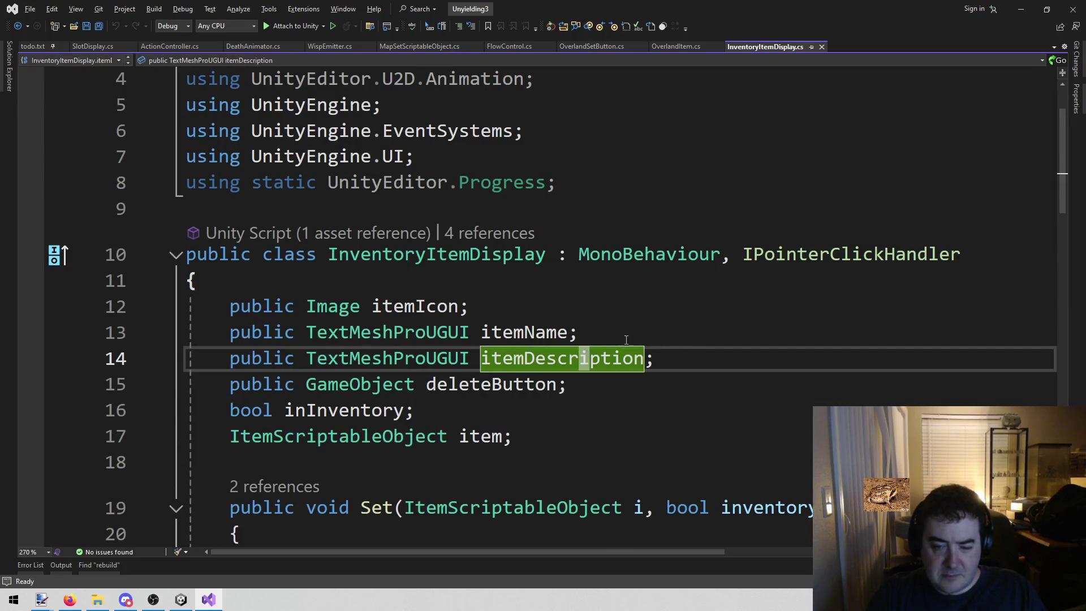
key("ctrl+shift+Down")
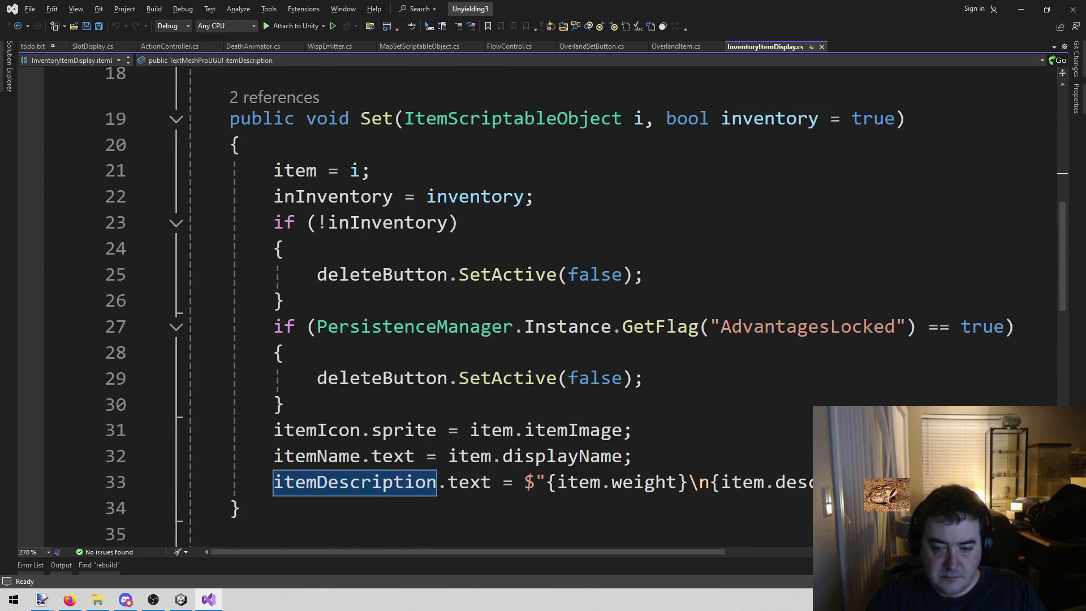
key("Up")
key("Up")
key("End")
left_click_drag(505, 478, 826, 482)
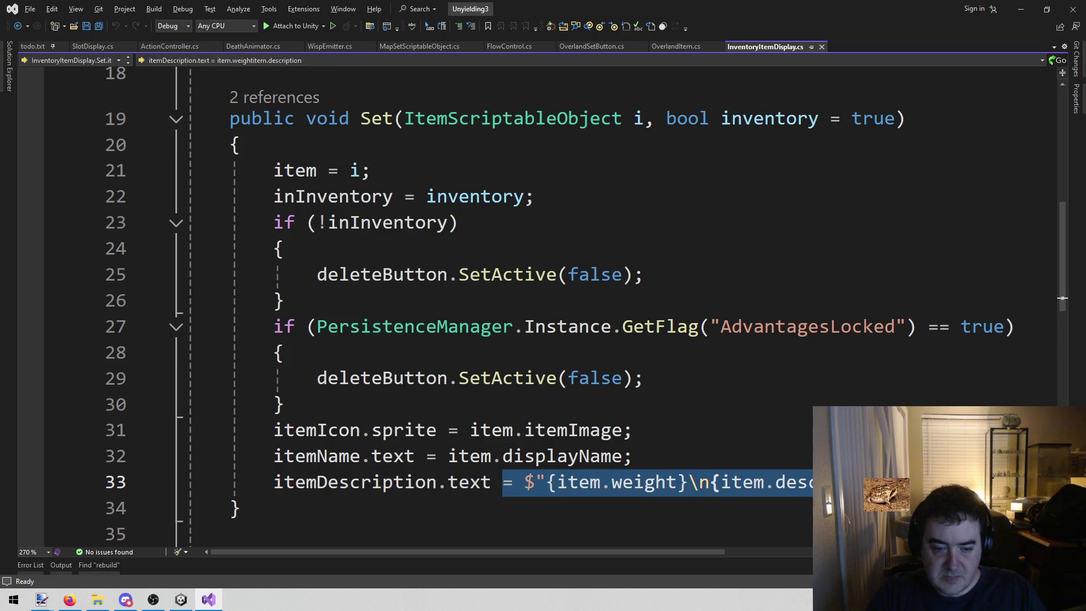
key("Up")
key("Up")
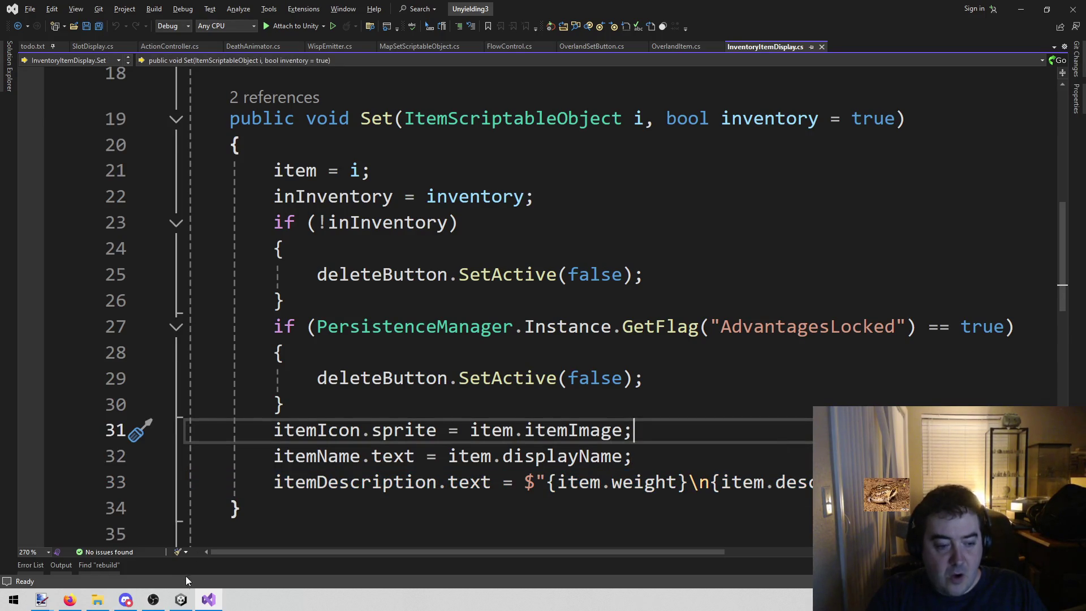
left_click(182, 600)
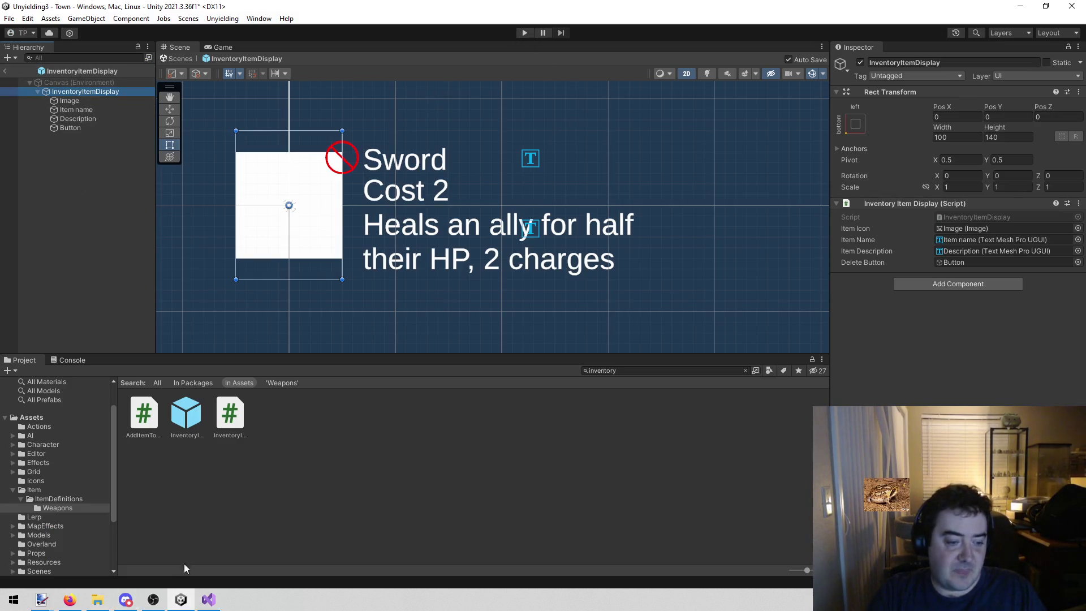
left_click(208, 599)
Step: Delete the member name after 'item.' on line 33 and list item's members with IntelliSense
left_click(794, 480)
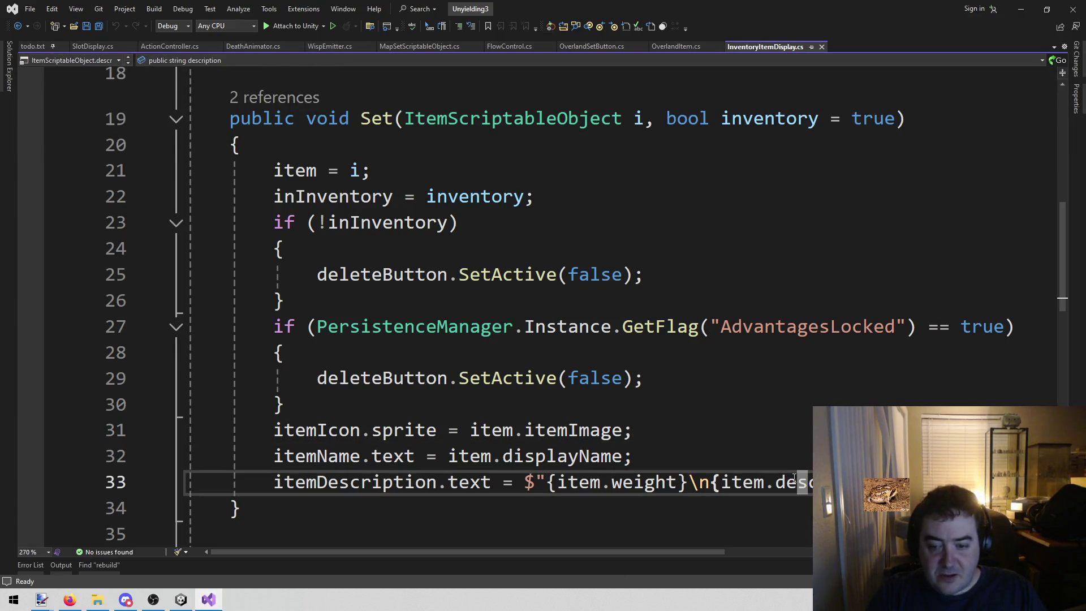
double_click(795, 478)
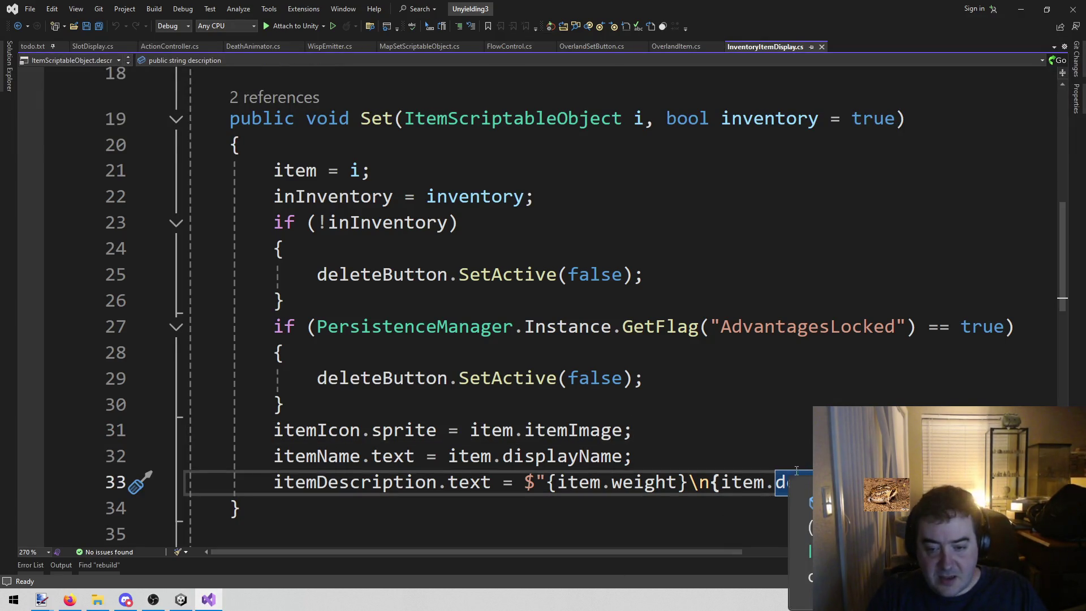
key("Up")
key("Up")
key("Up")
key("Down")
key("Down")
key("Down")
key("ctrl+shift+Right")
key("Delete")
key("ctrl+space")
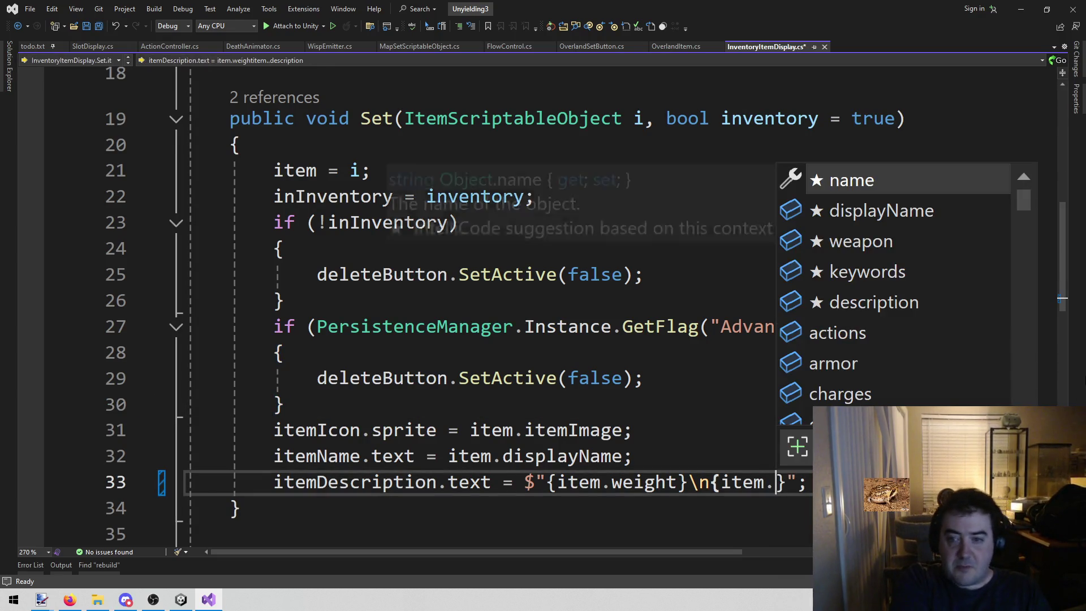
type("de")
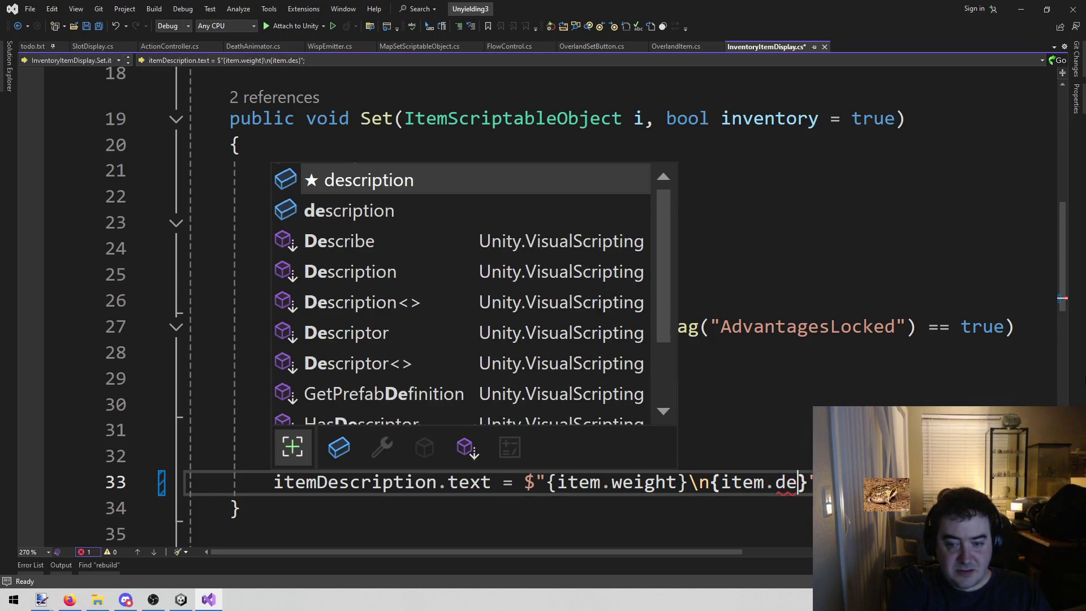
key("BackSpace")
key("BackSpace")
type("def")
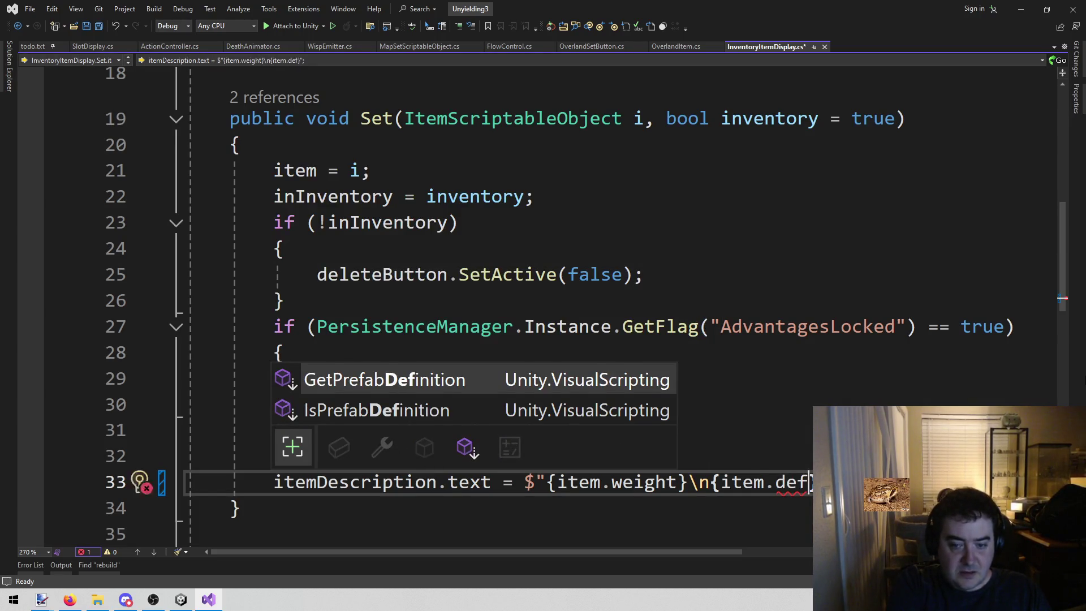
key("BackSpace")
key("BackSpace")
key("BackSpace")
type("sc")
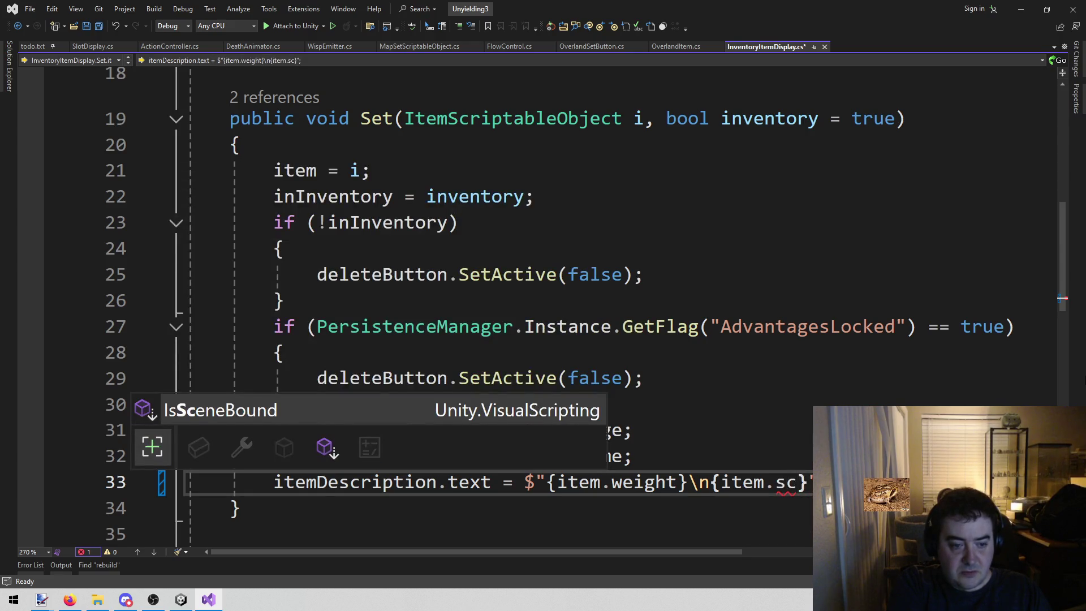
key("BackSpace")
key("BackSpace")
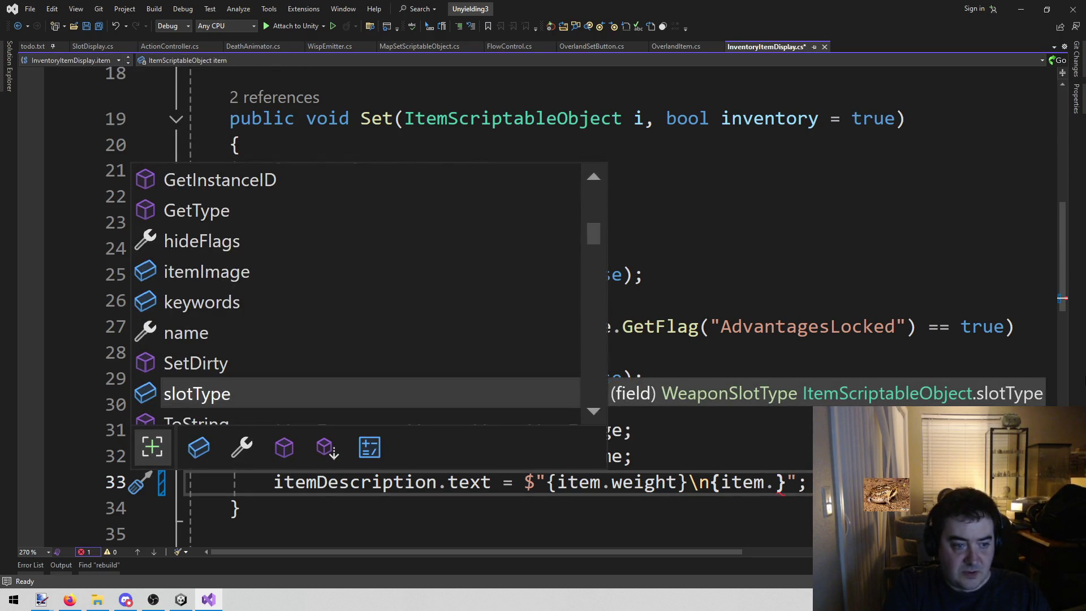
Step: Complete the description to item.actions[0].actionDescription and save the script
key("Down")
key("Down")
key("Down")
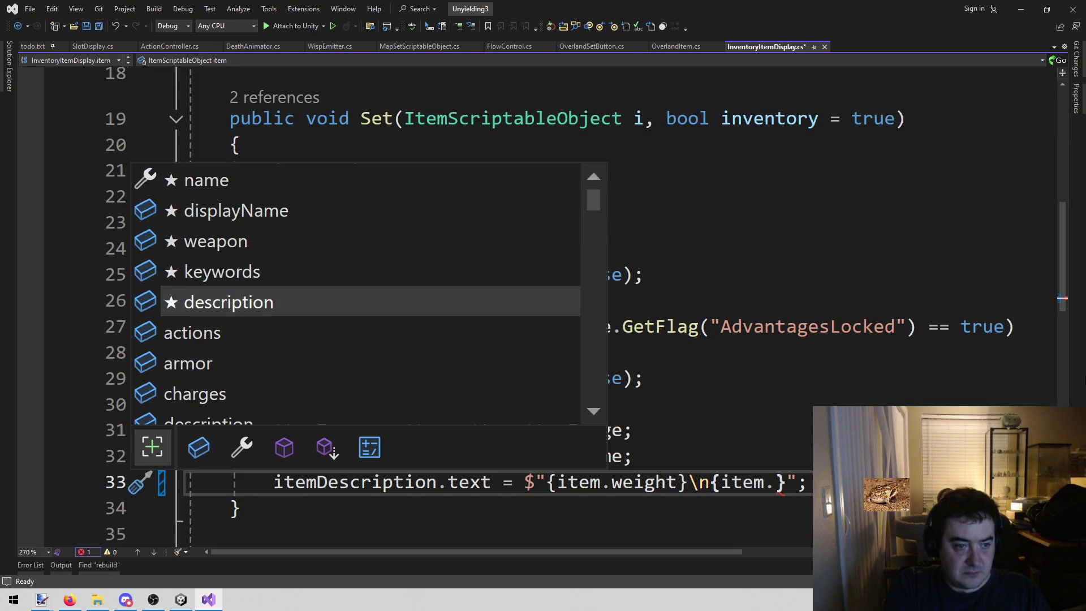
key("Down")
key("Down")
key("Down")
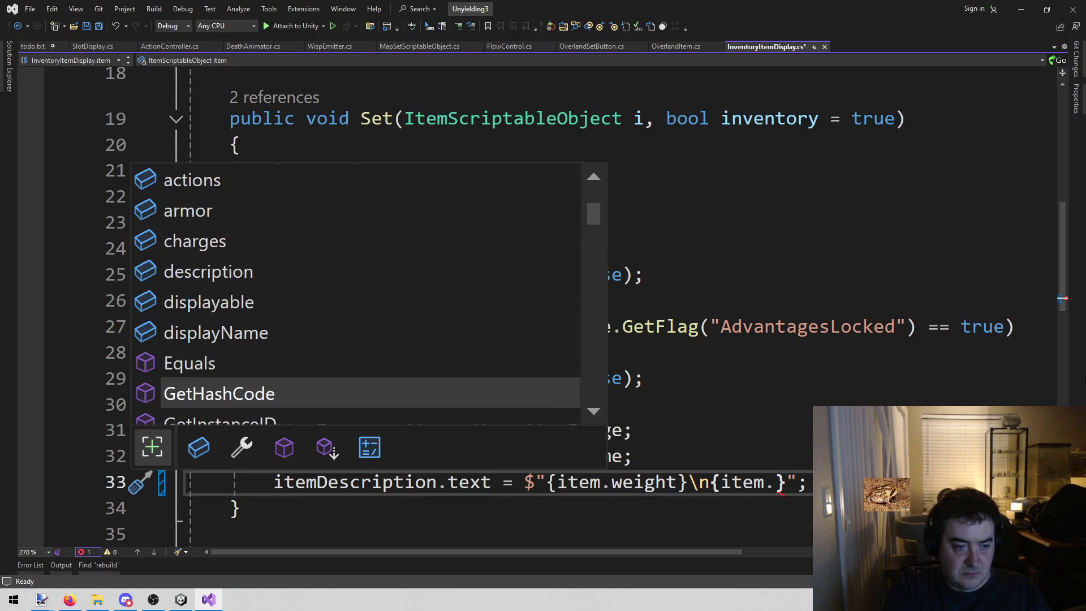
key("Down")
key("Down")
key("Down")
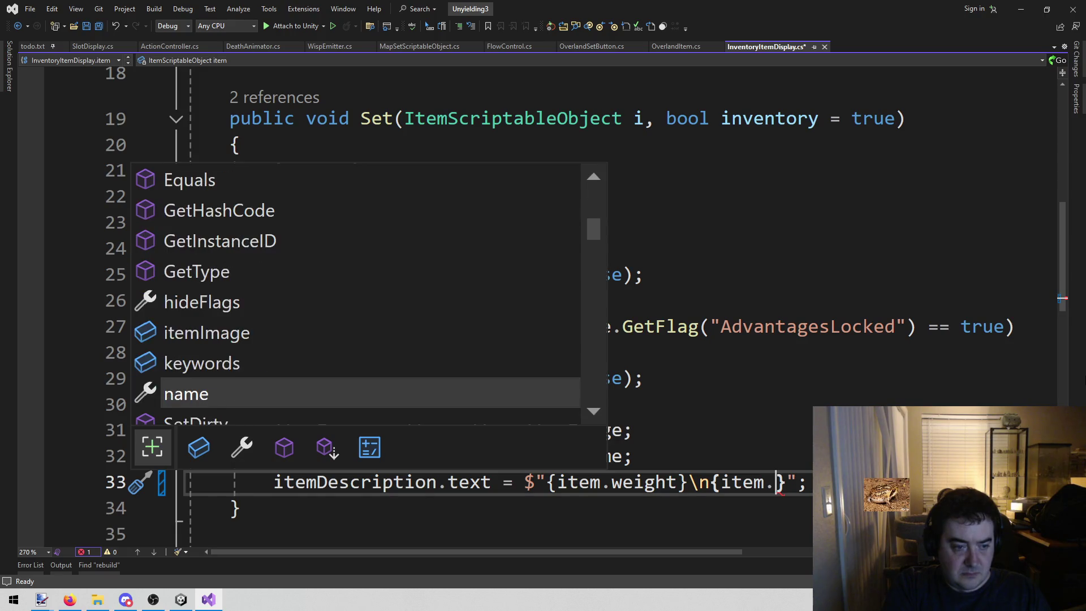
key("Down")
key("Down")
key("Down")
key("Down")
type("ac")
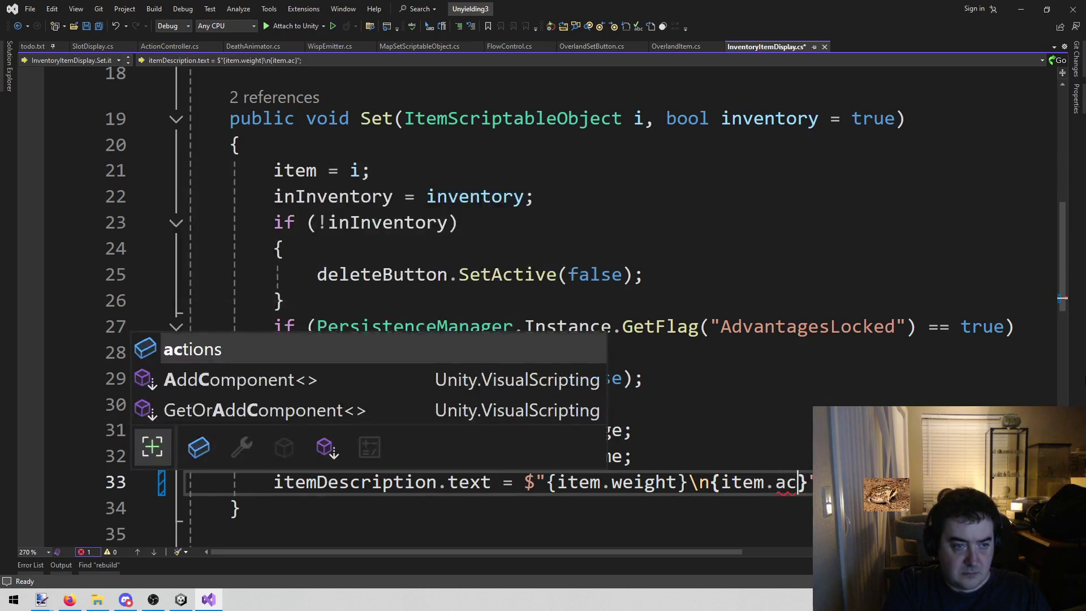
key("Tab")
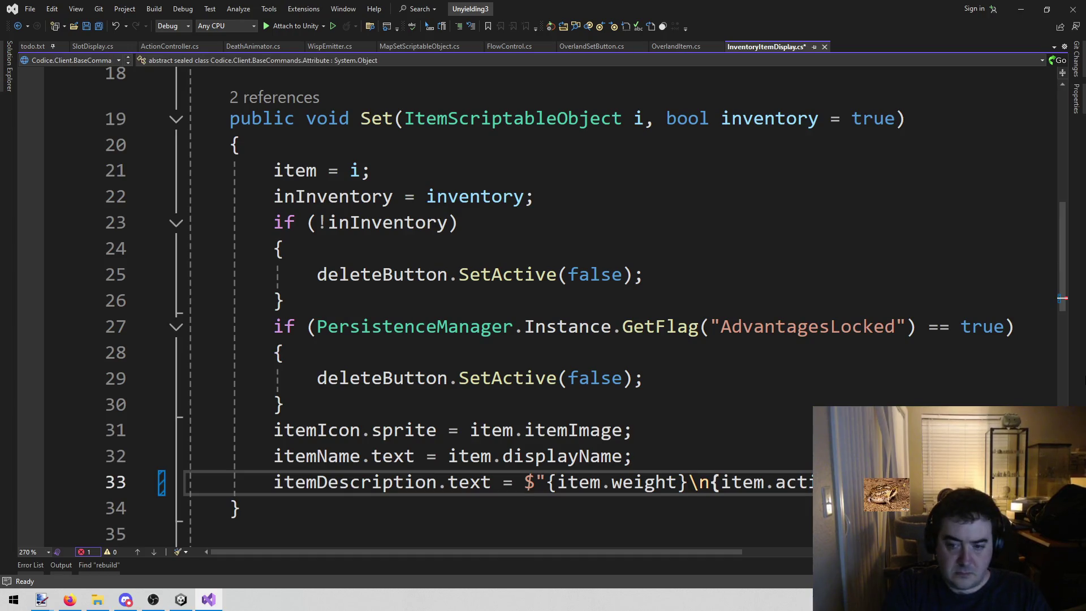
type("[0].")
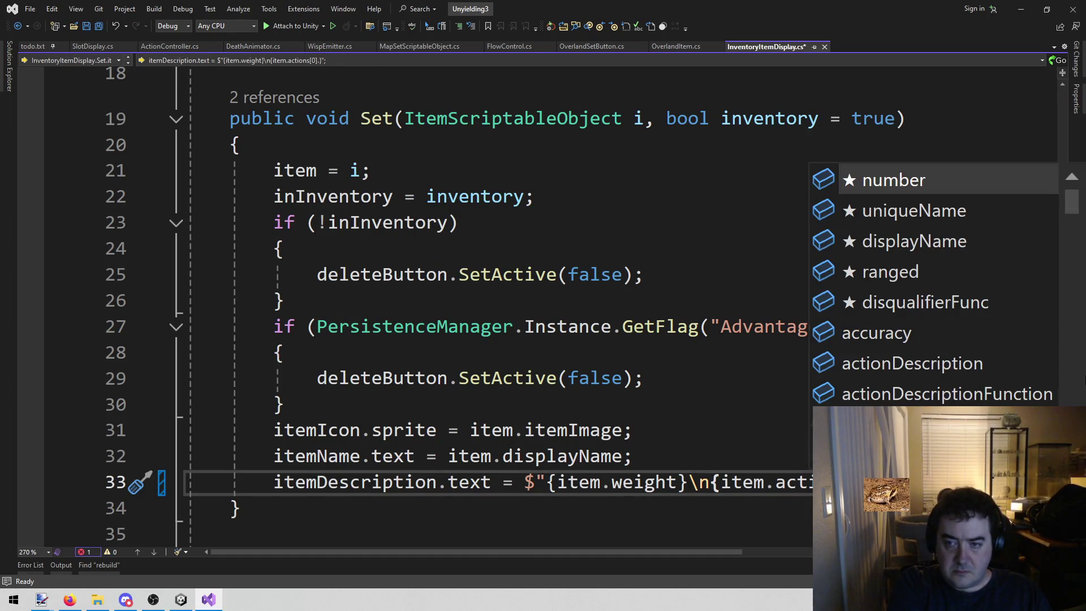
type("d")
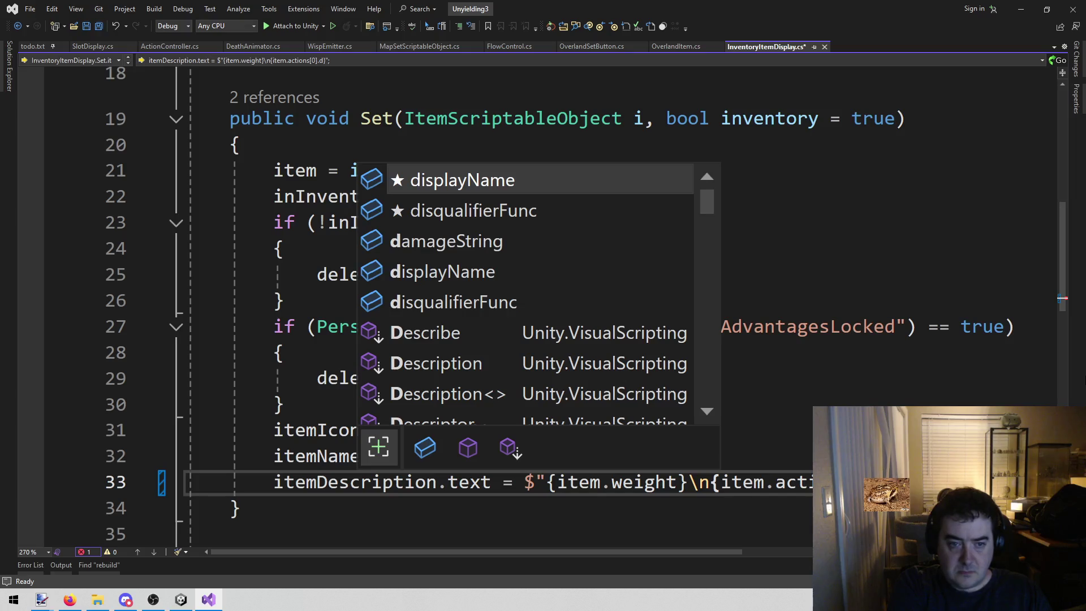
type("e")
key("Tab")
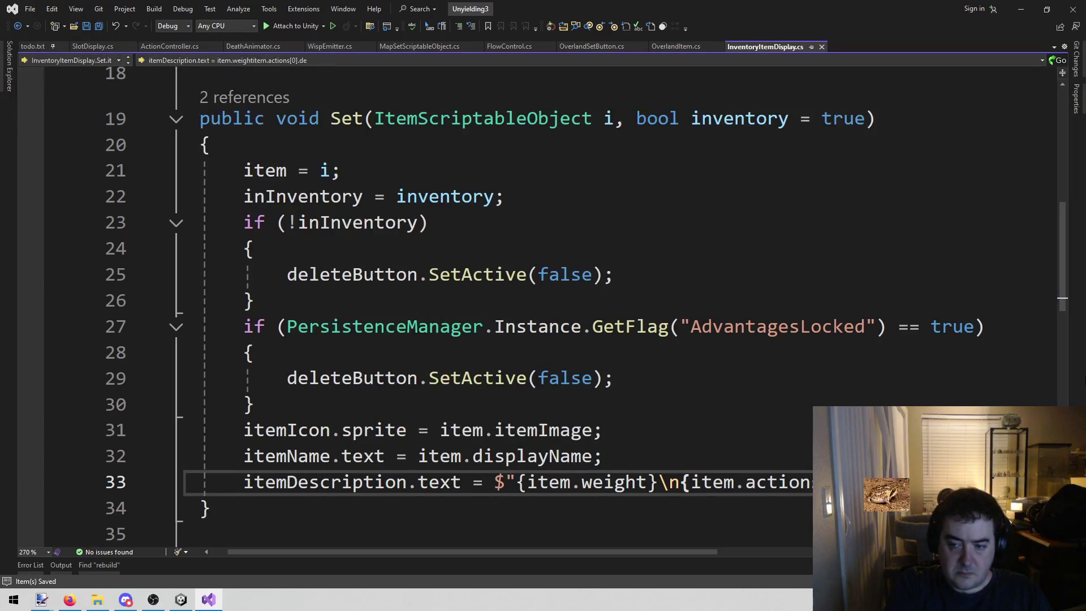
key("ctrl+s")
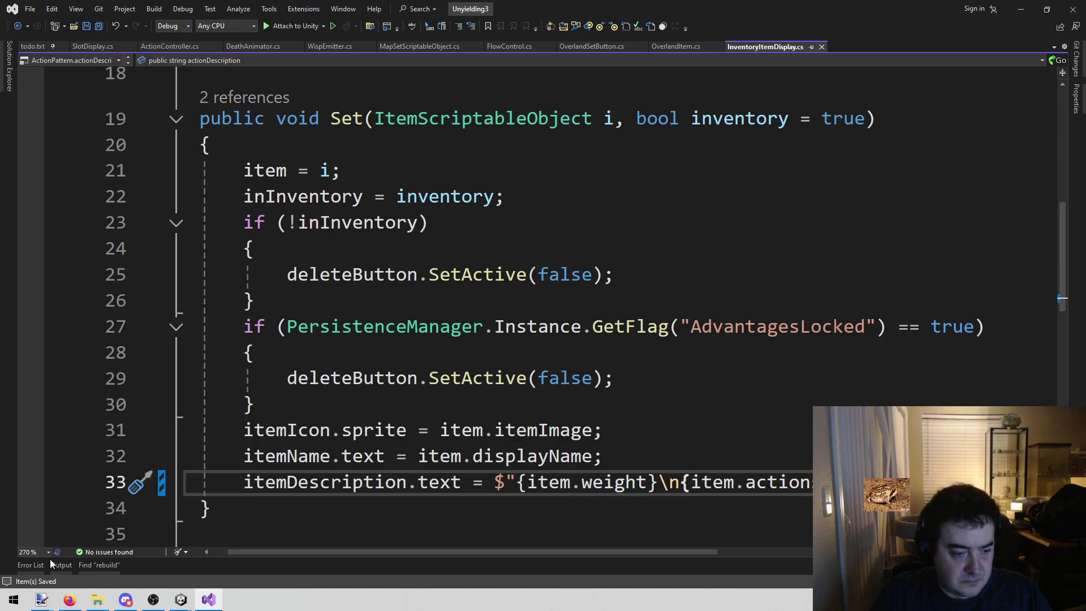
left_click(178, 603)
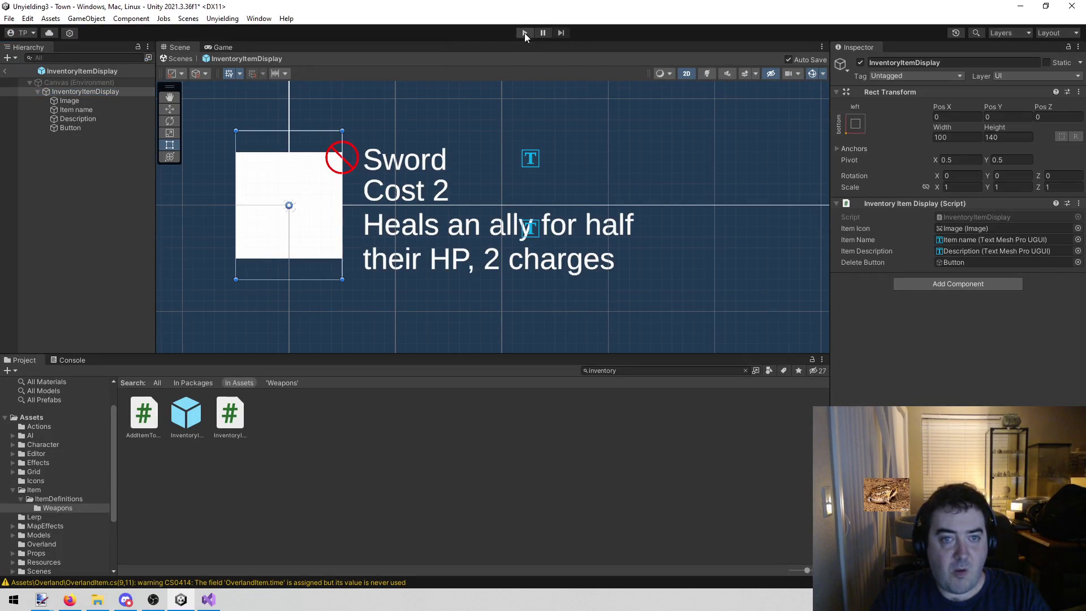
Step: Start the game, view David's then Dane's sheets, and add a Medkit to Dane's inventory
left_click(524, 33)
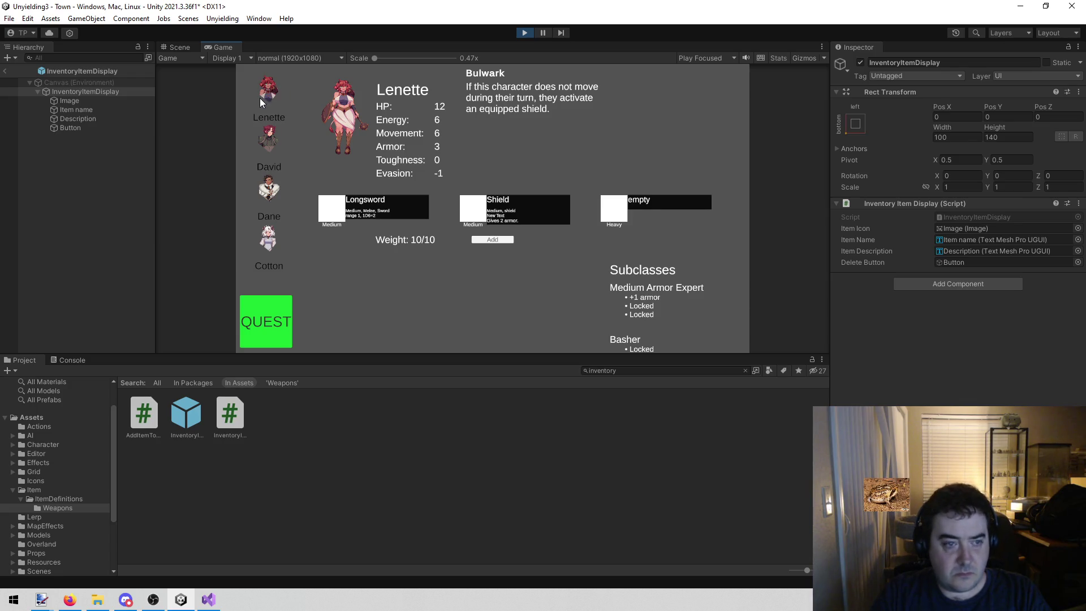
left_click(268, 148)
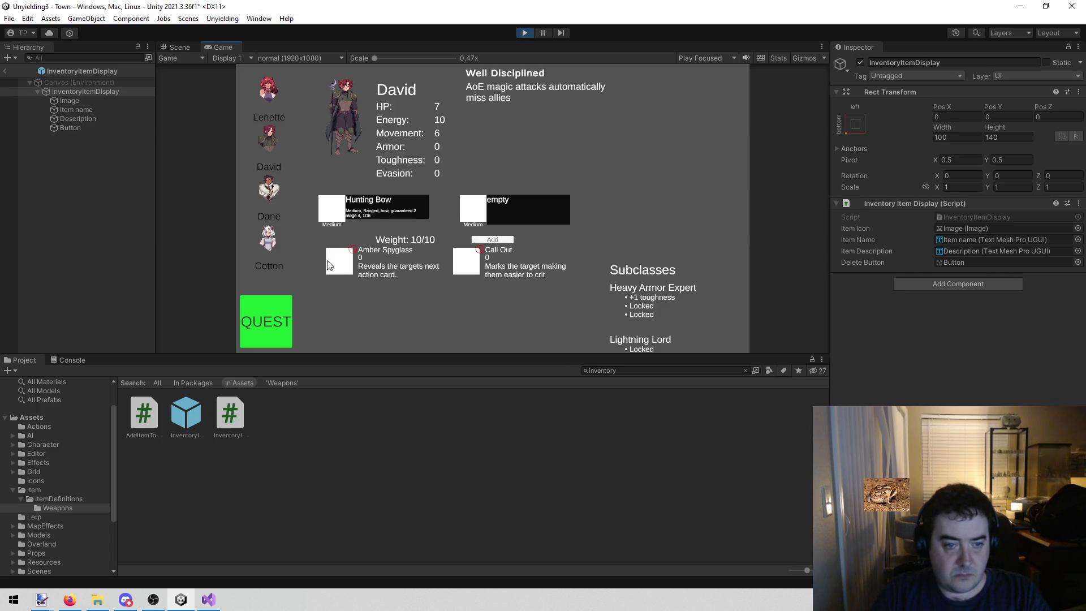
left_click(267, 193)
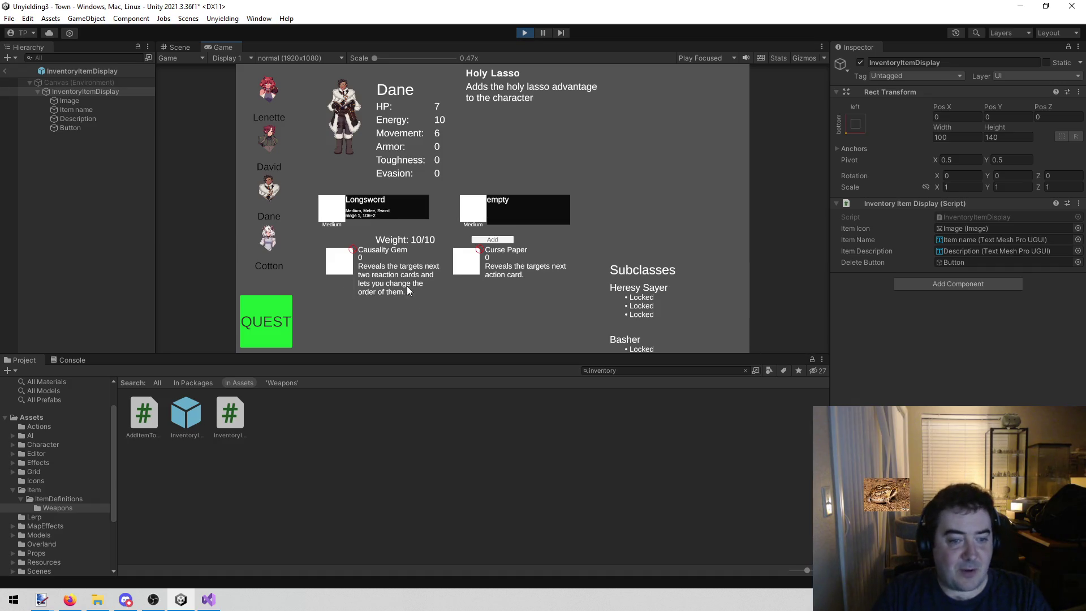
left_click(498, 243)
left_click(715, 184)
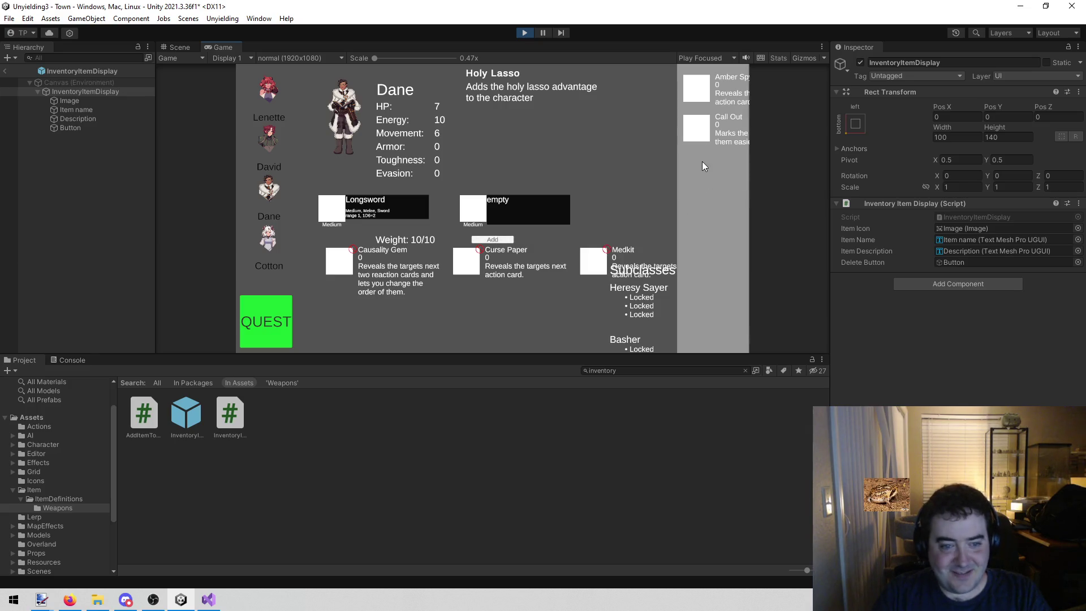
Step: Add Amber Spyglass to Dane's inventory, then stop play mode
left_click(701, 100)
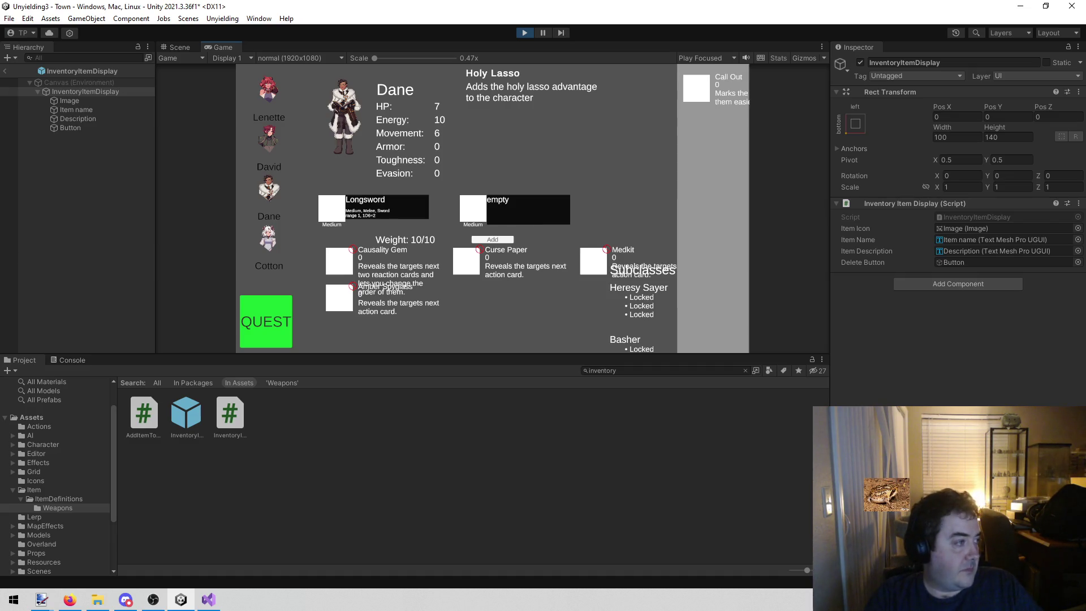
key("alt+Tab")
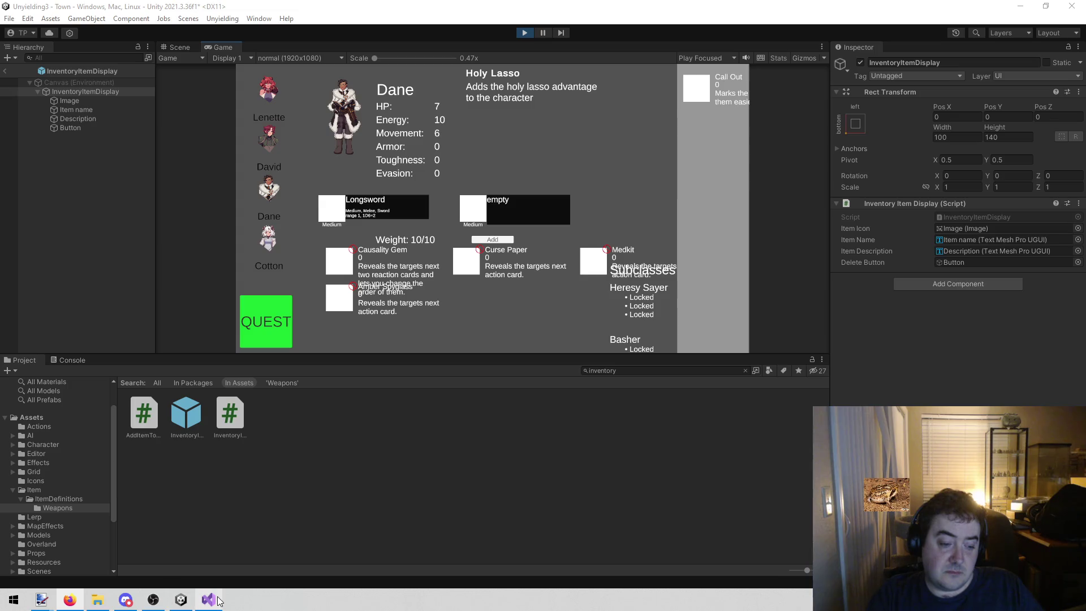
mouse_move(212, 597)
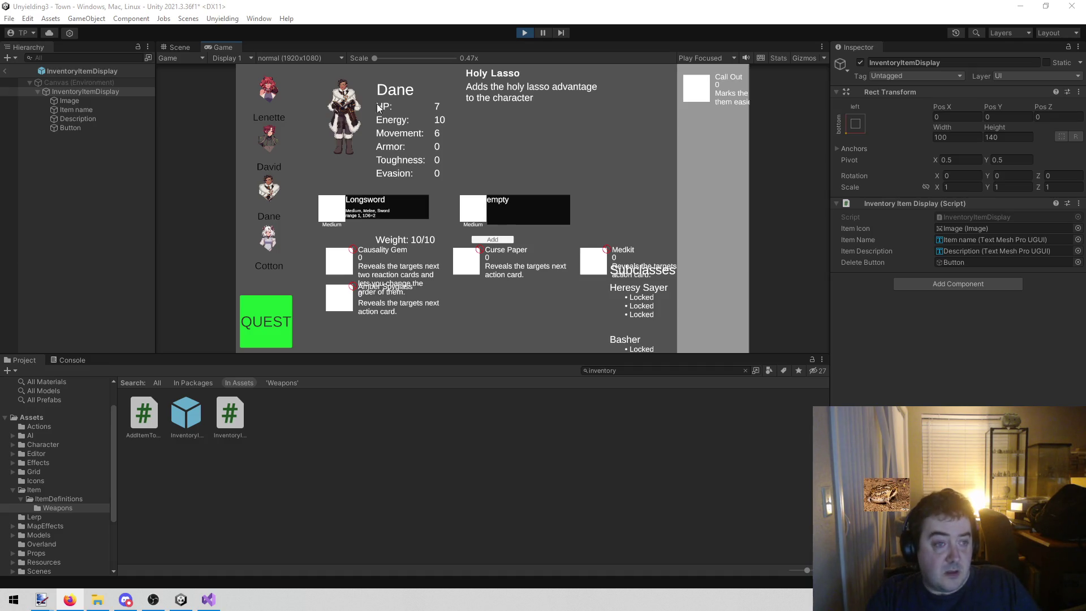
left_click(525, 33)
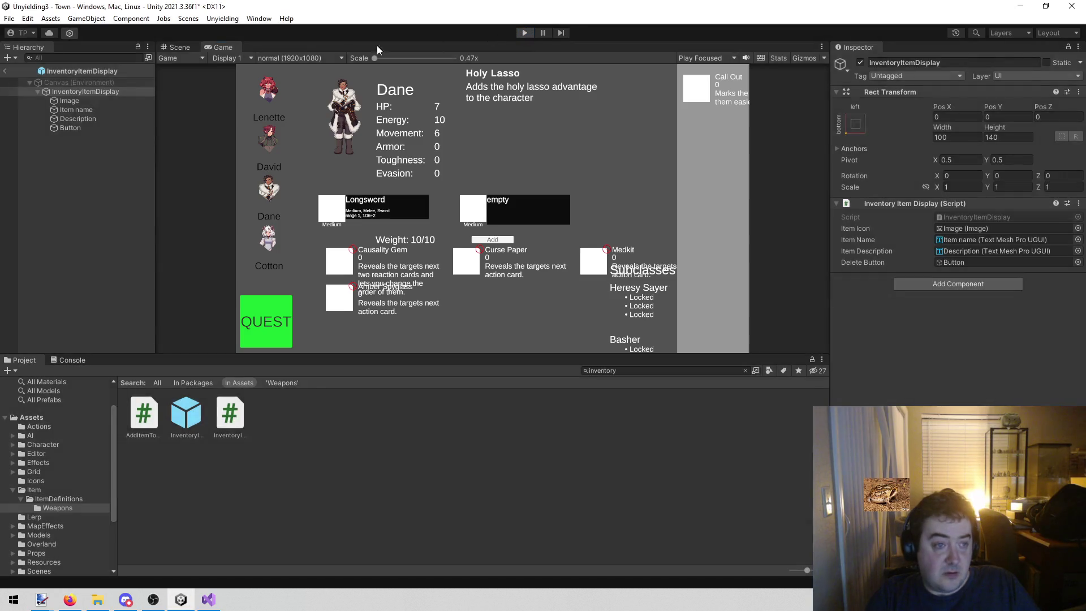
Step: Return to the Town scene and select the Subclasses object in the Hierarchy
left_click(6, 71)
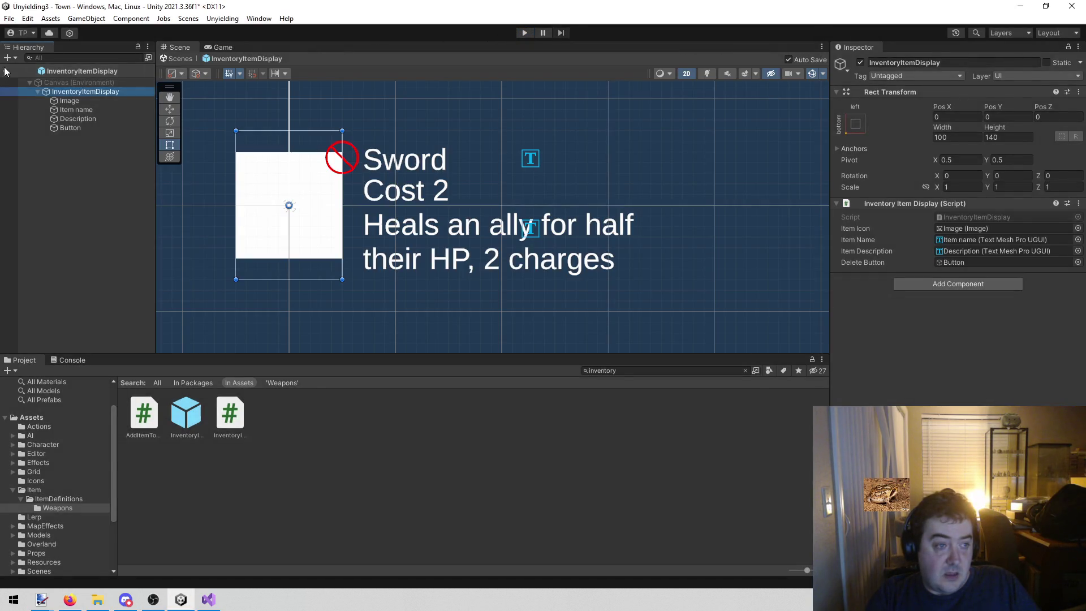
left_click(5, 71)
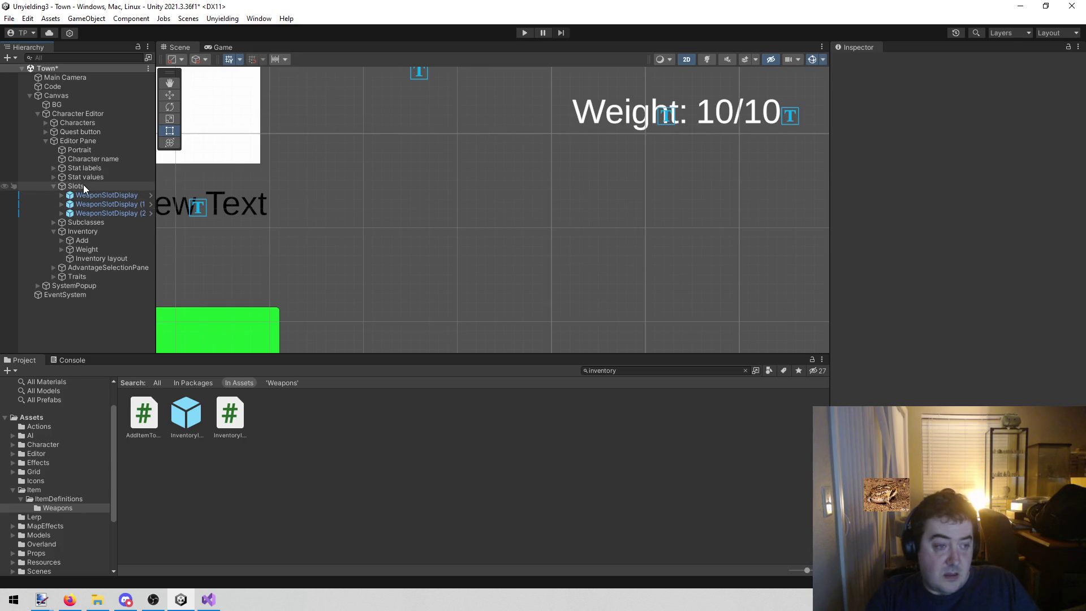
left_click(49, 186)
left_click(52, 185)
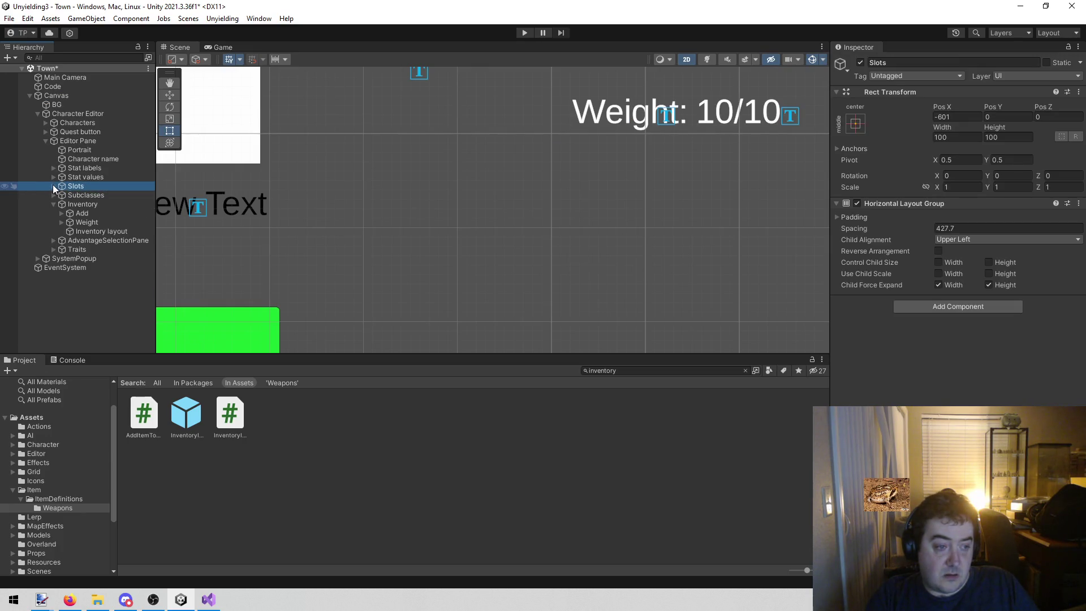
left_click(100, 195)
scroll(638, 205, "down", 3)
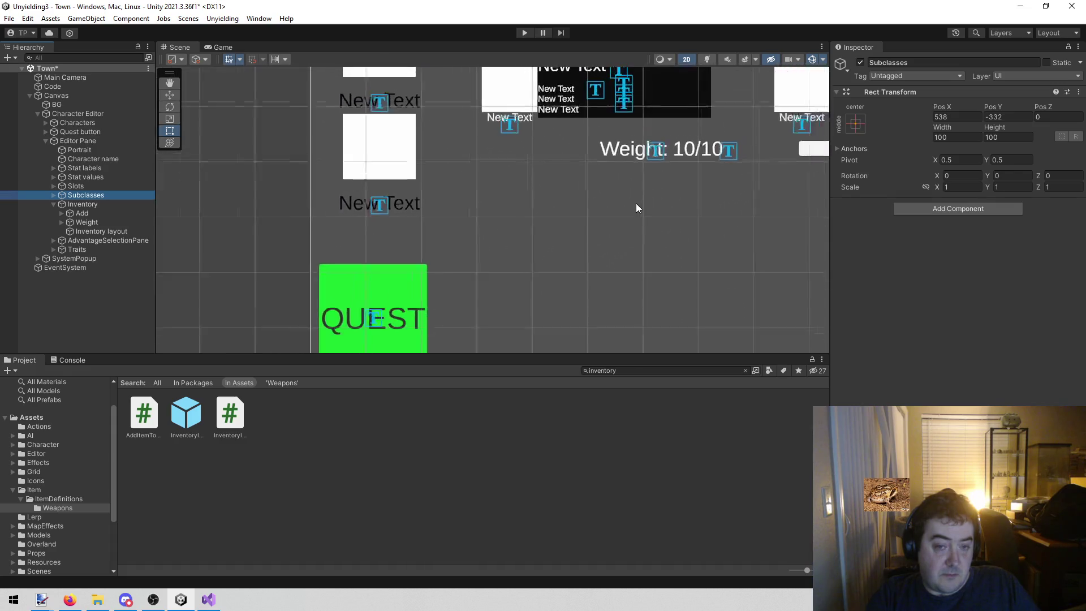
key("alt+Tab")
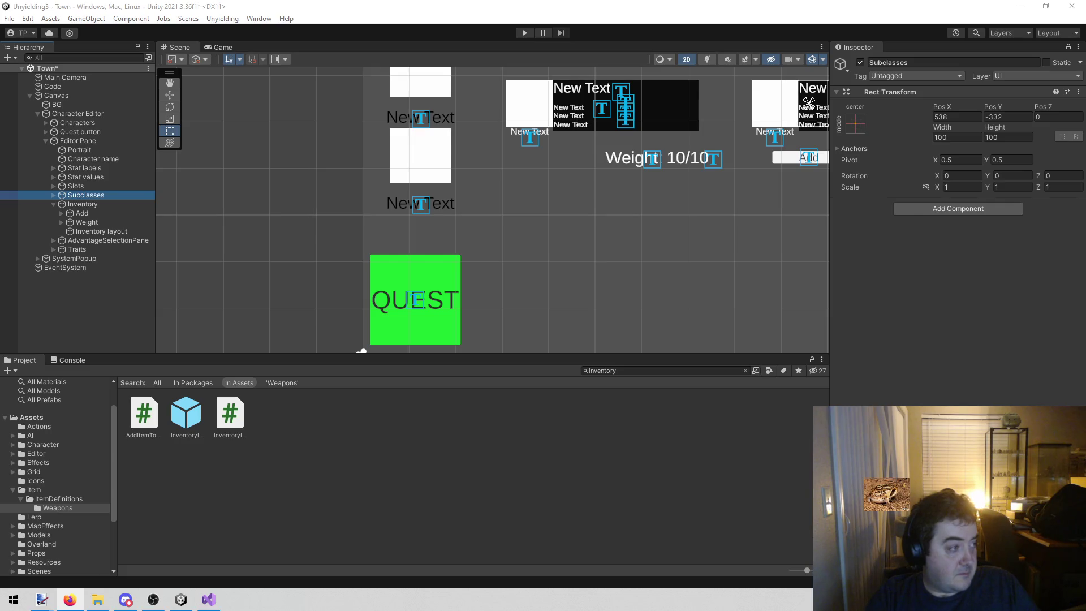
Step: Frame the Subclasses panel and expand it to select the Subclass Display's Benefits text
key("f")
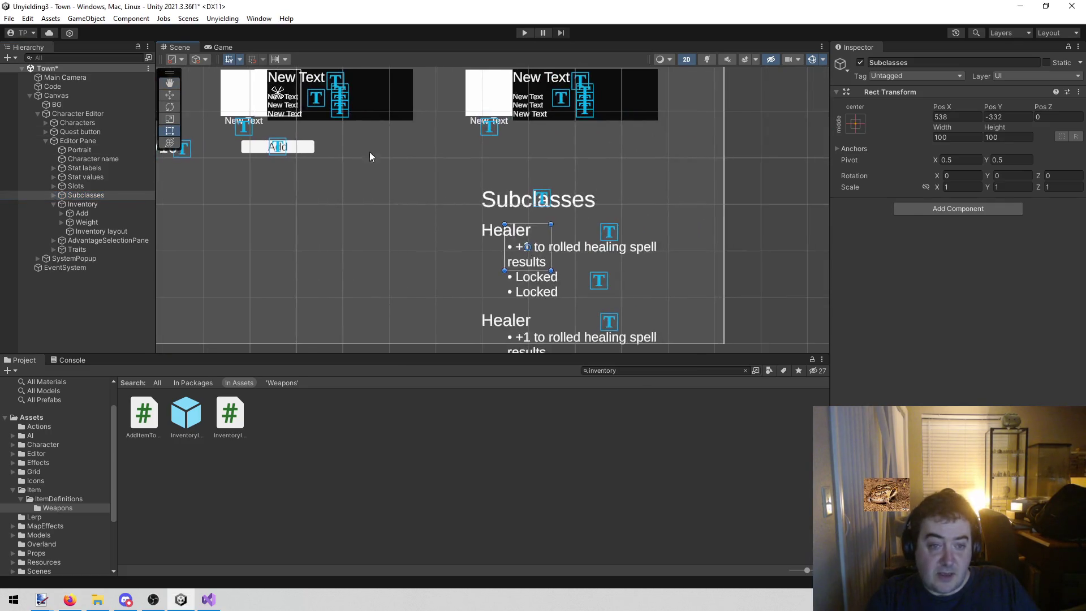
scroll(520, 183, "down", 5)
scroll(523, 170, "up", 3)
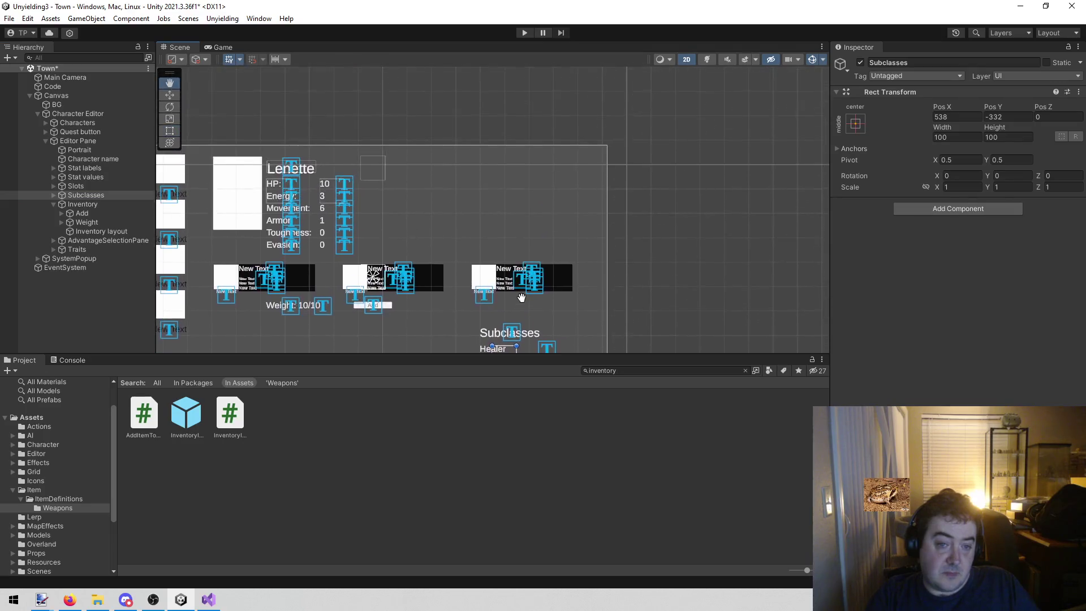
key("alt+Tab")
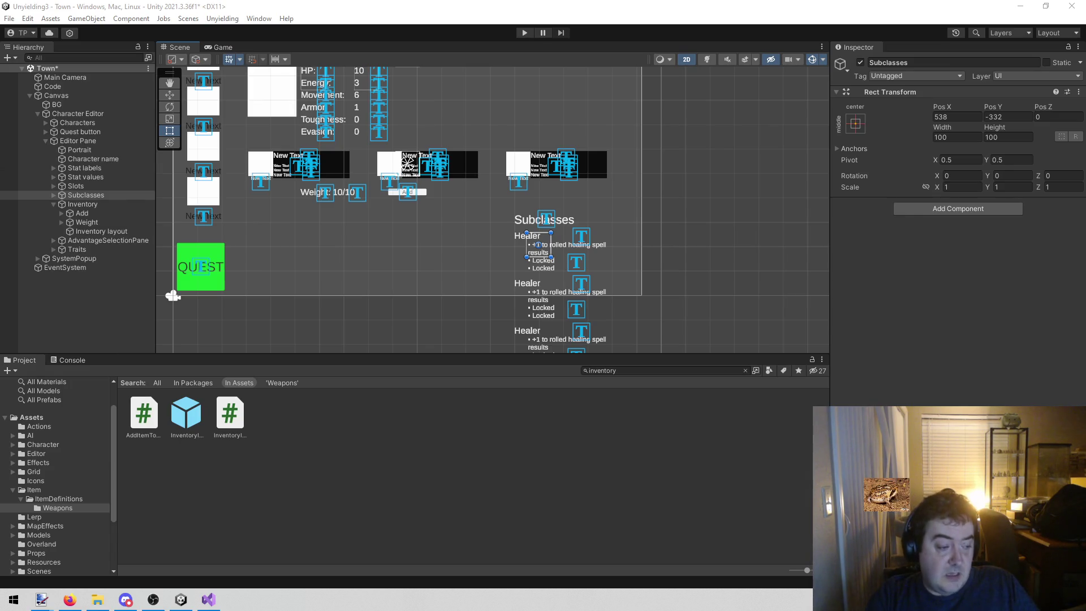
left_click(98, 314)
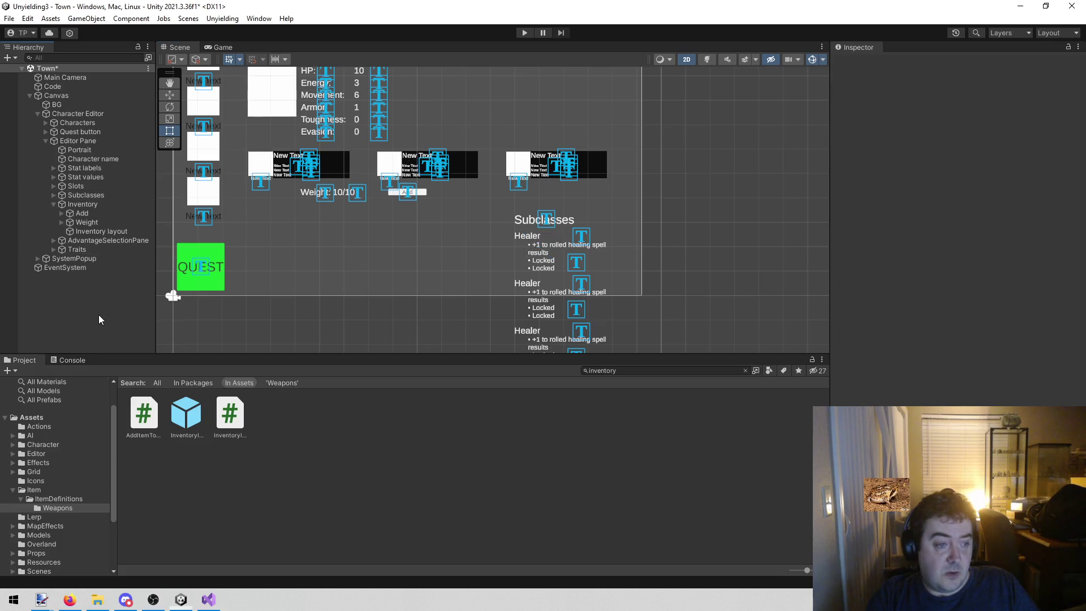
left_click(54, 195)
left_click(114, 241)
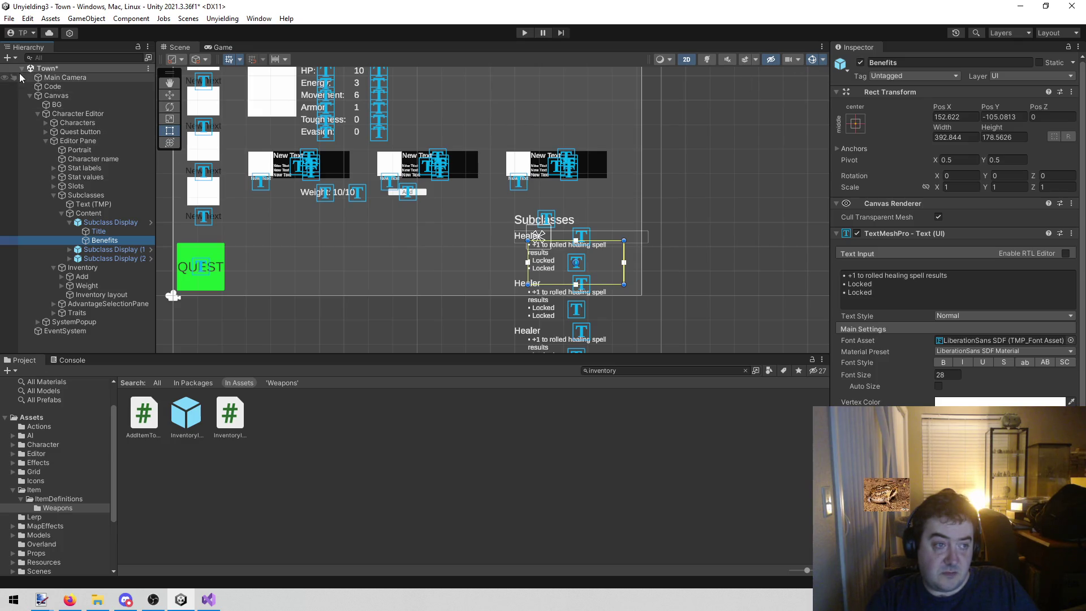
left_click(105, 241)
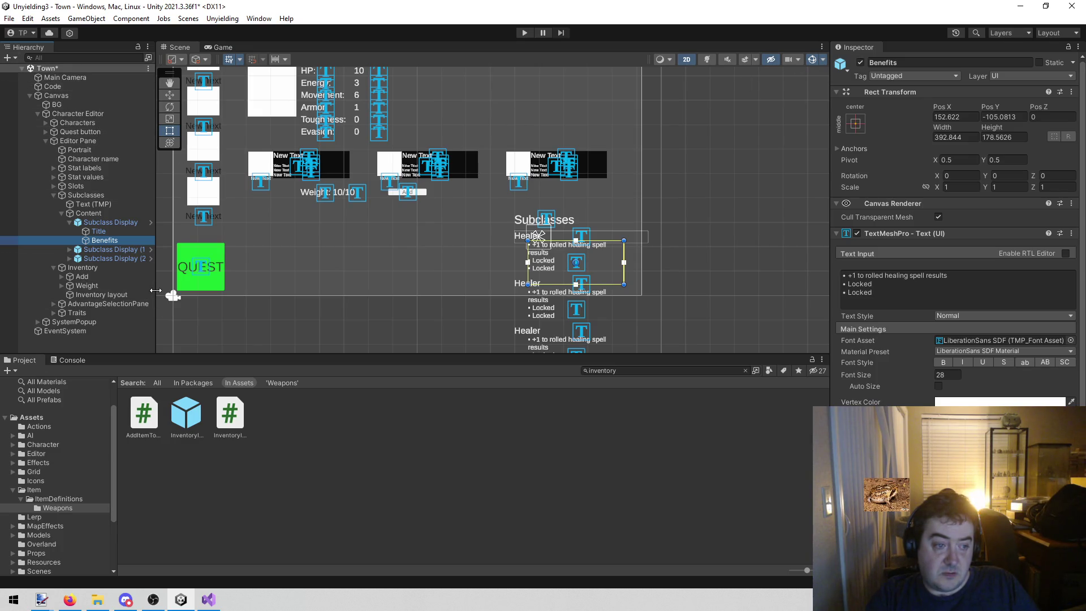
left_click(624, 370)
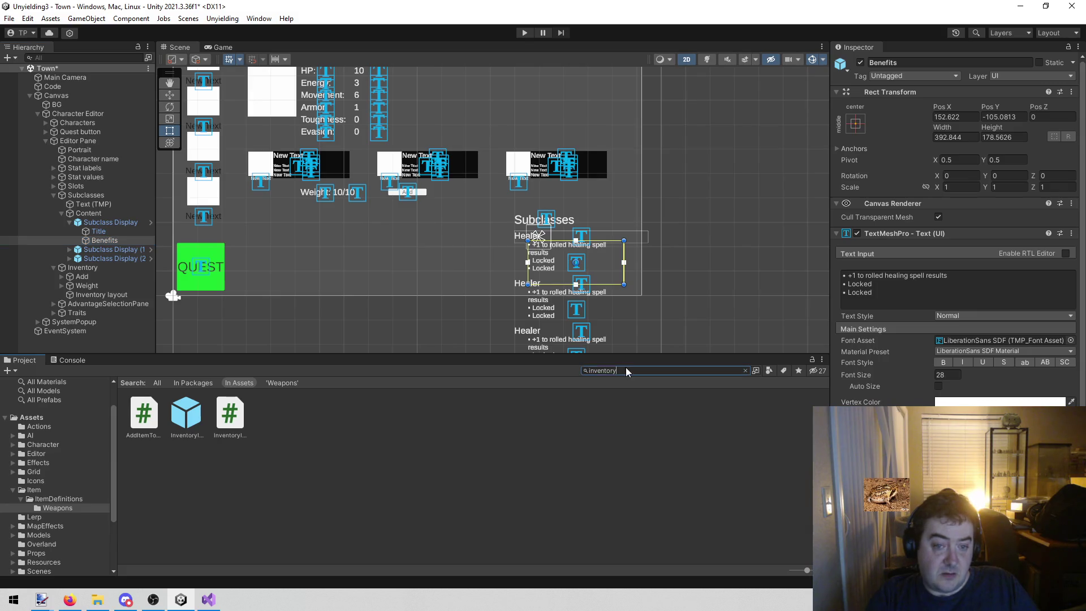
Step: Search the Project for 'sub' and open the Subclass Display prefab
type("dus")
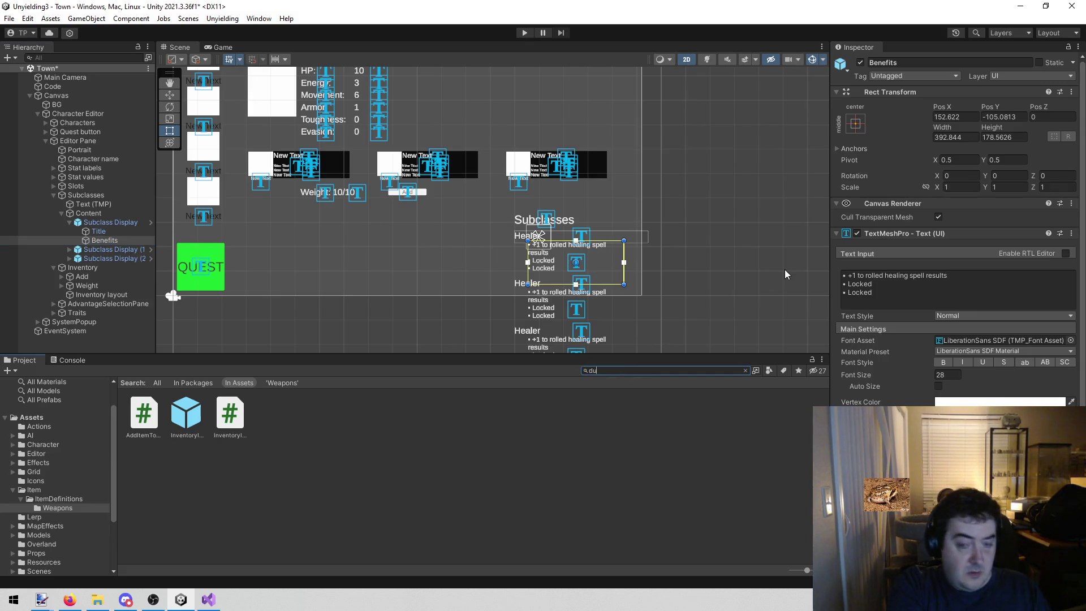
key("BackSpace")
key("BackSpace")
type("sub")
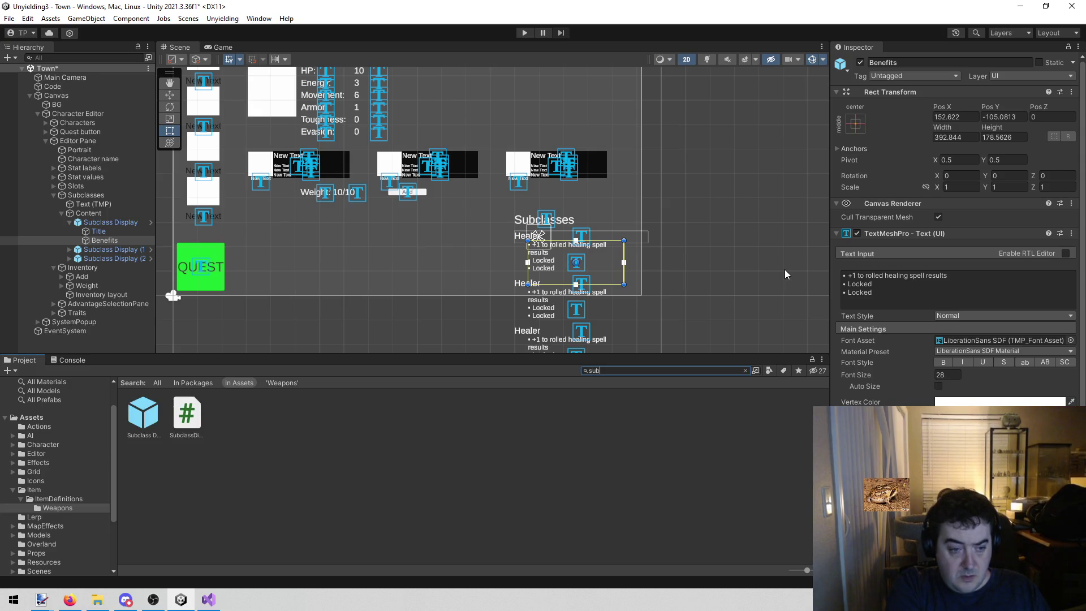
left_click(125, 427)
double_click(141, 419)
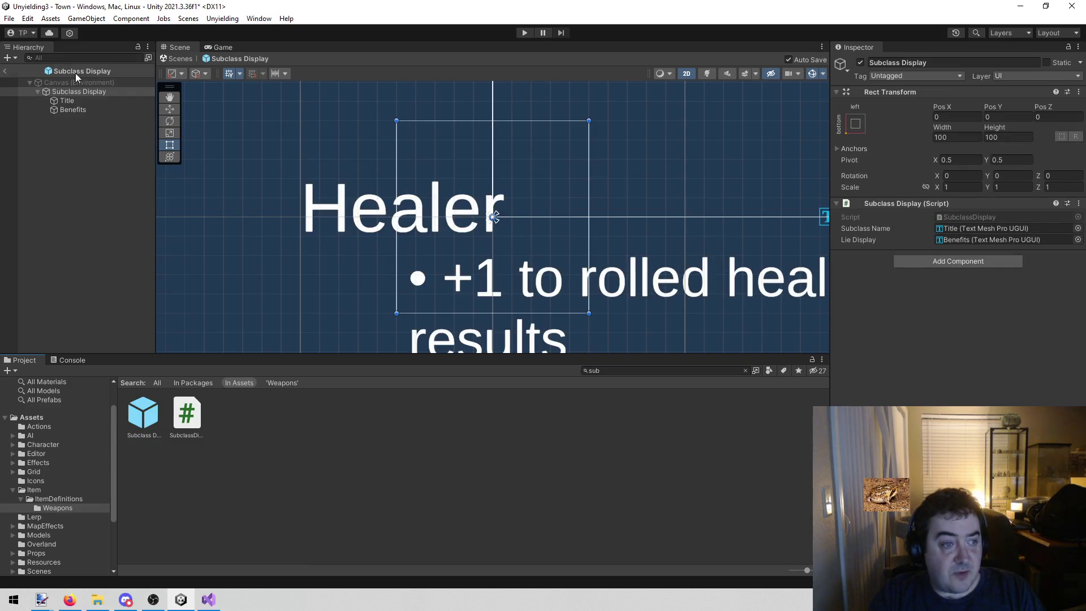
Step: Deactivate the prefab's Benefits text and return to the Town scene
left_click(83, 101)
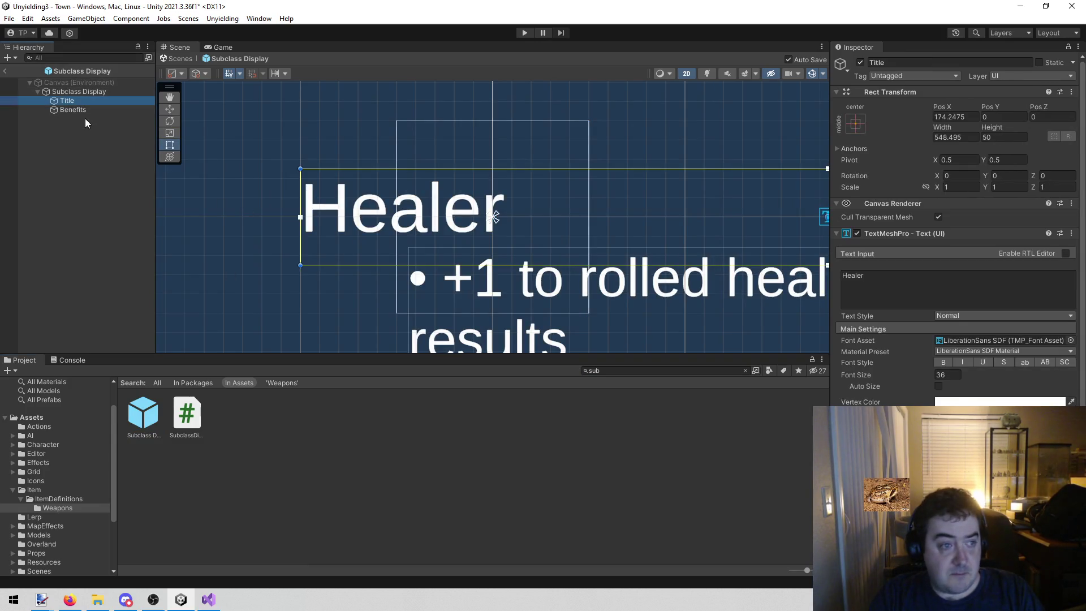
double_click(77, 108)
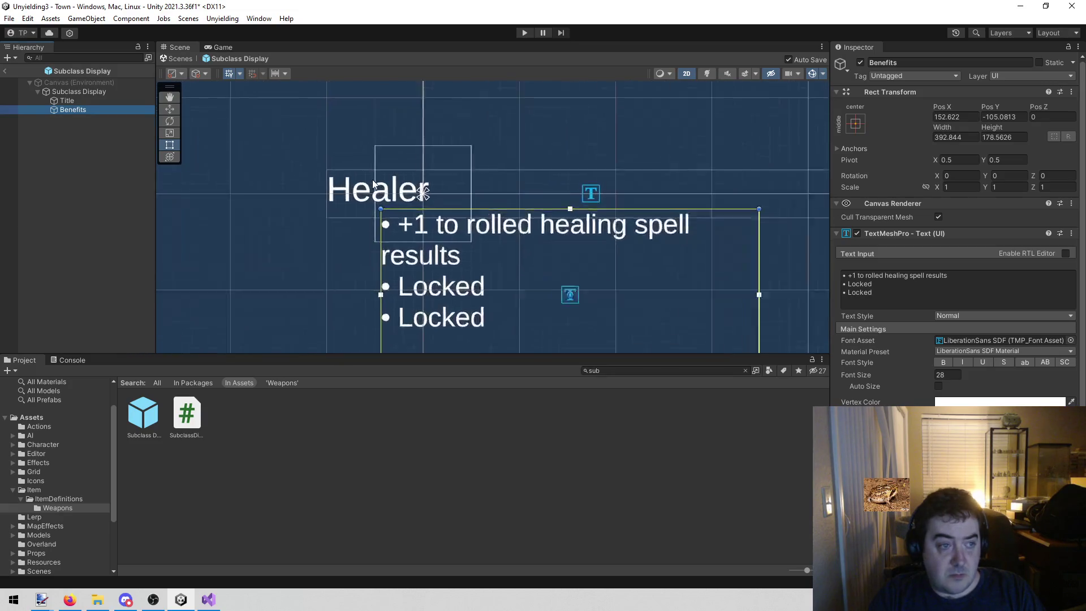
left_click(860, 62)
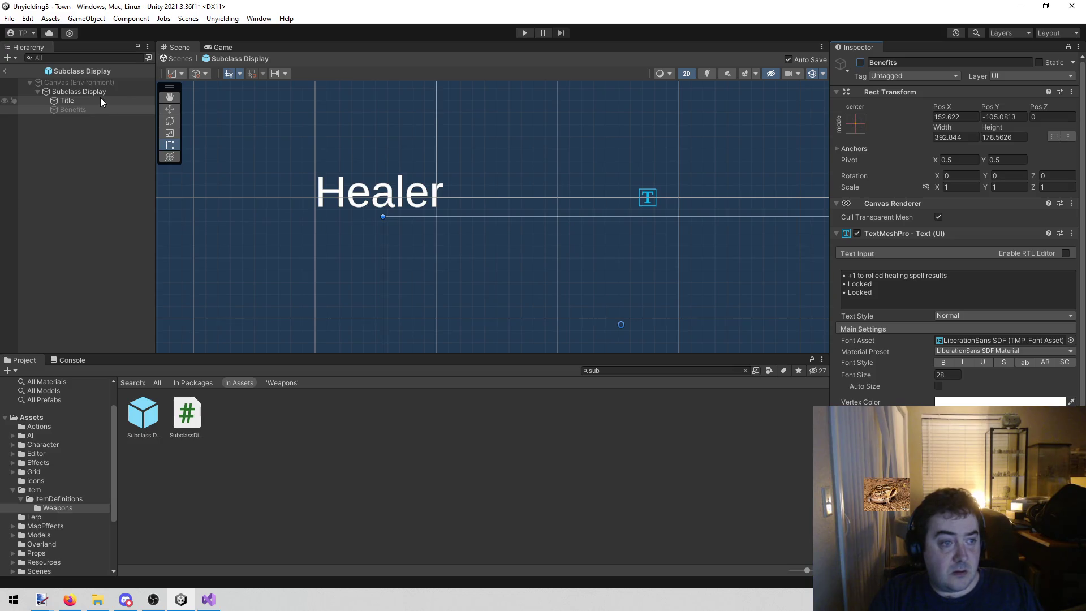
left_click(98, 144)
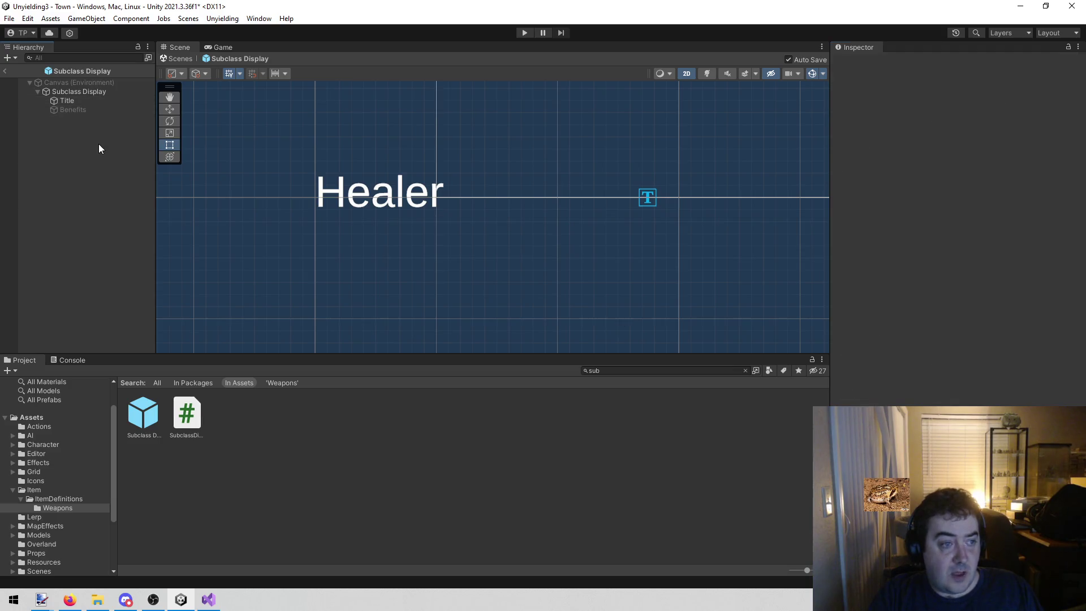
left_click(6, 70)
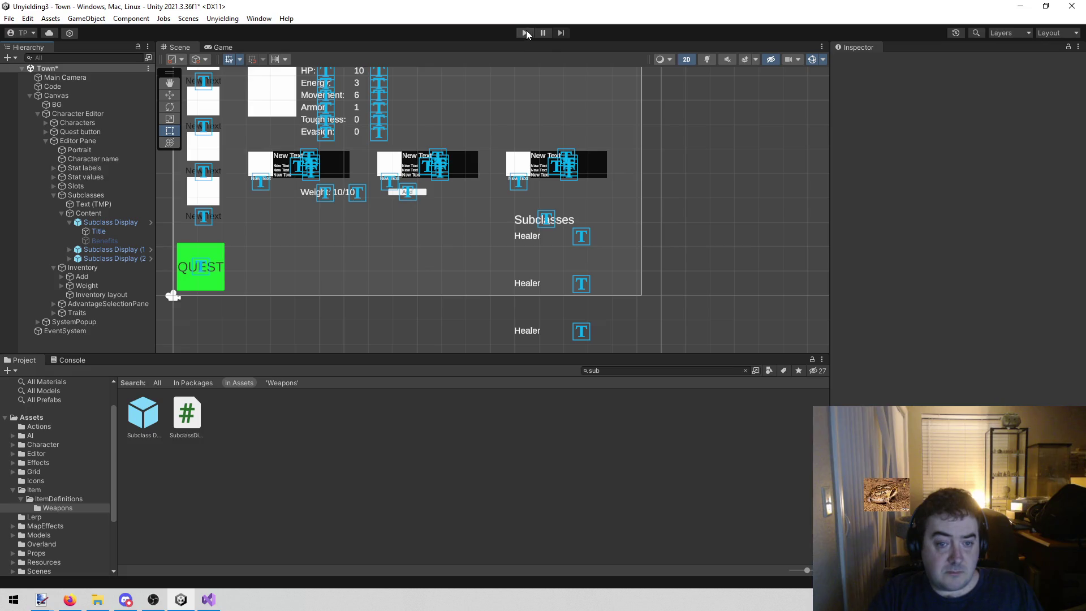
Step: Test-run the game to check the names-only subclass list, then stop it
left_click(524, 31)
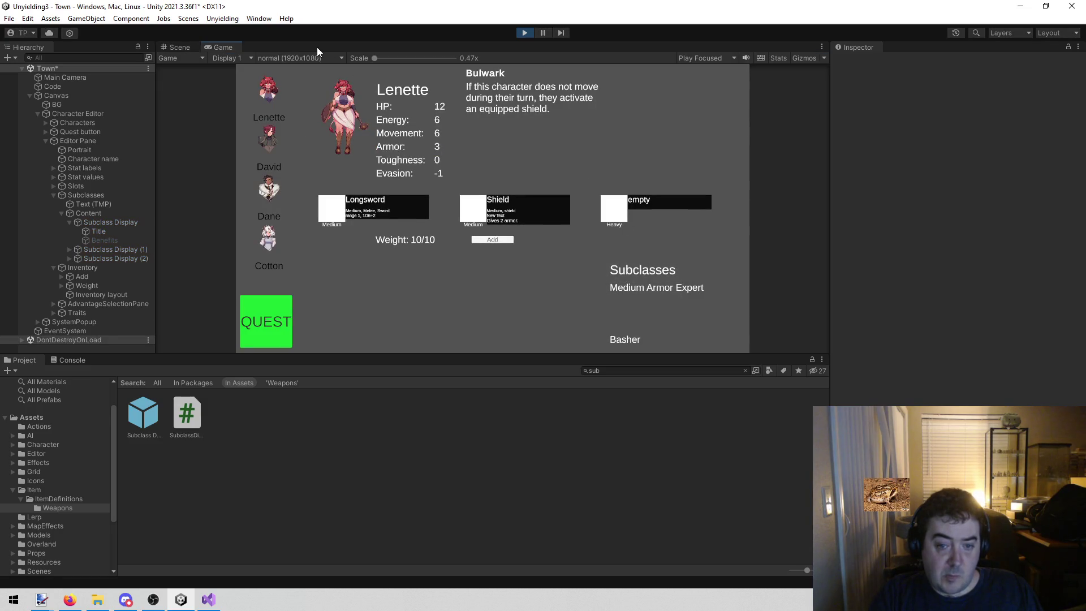
left_click(525, 32)
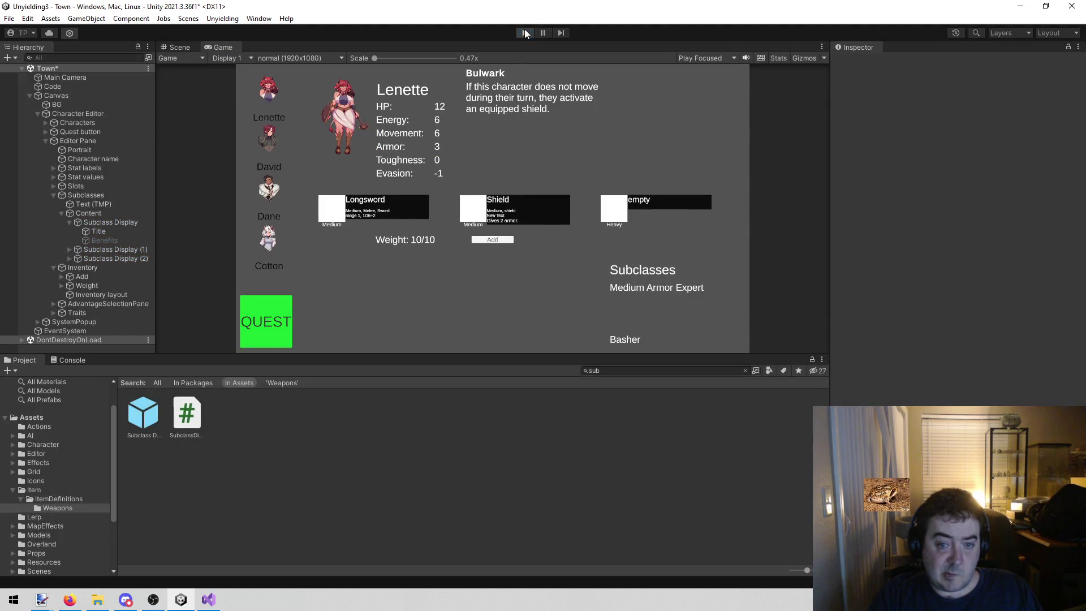
left_click(107, 222)
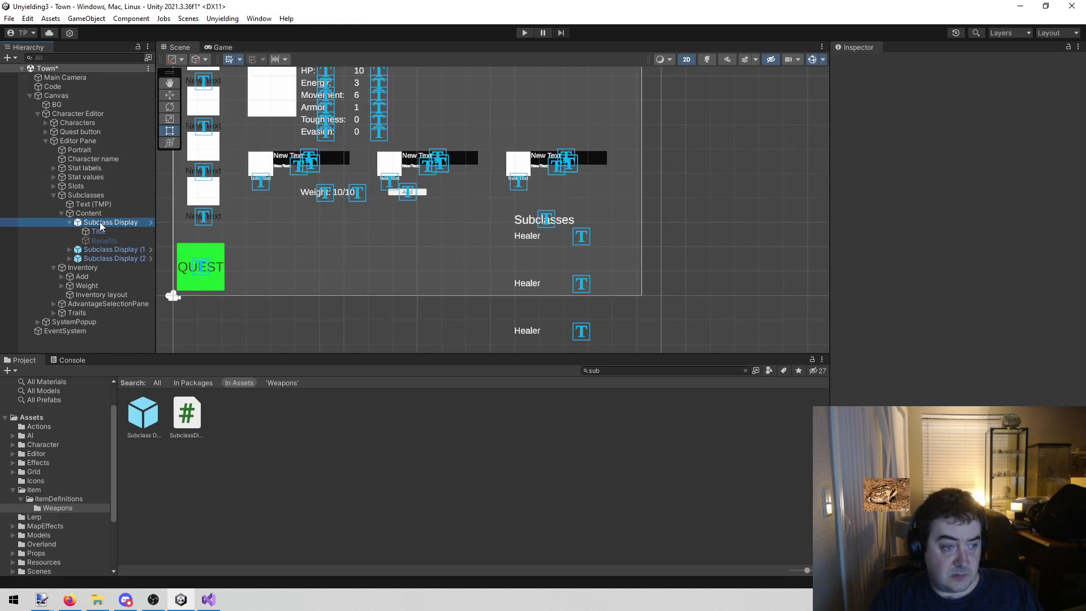
Step: Tighten the Content list's Vertical Layout Group spacing to -38.42
left_click(100, 250)
left_click(100, 256)
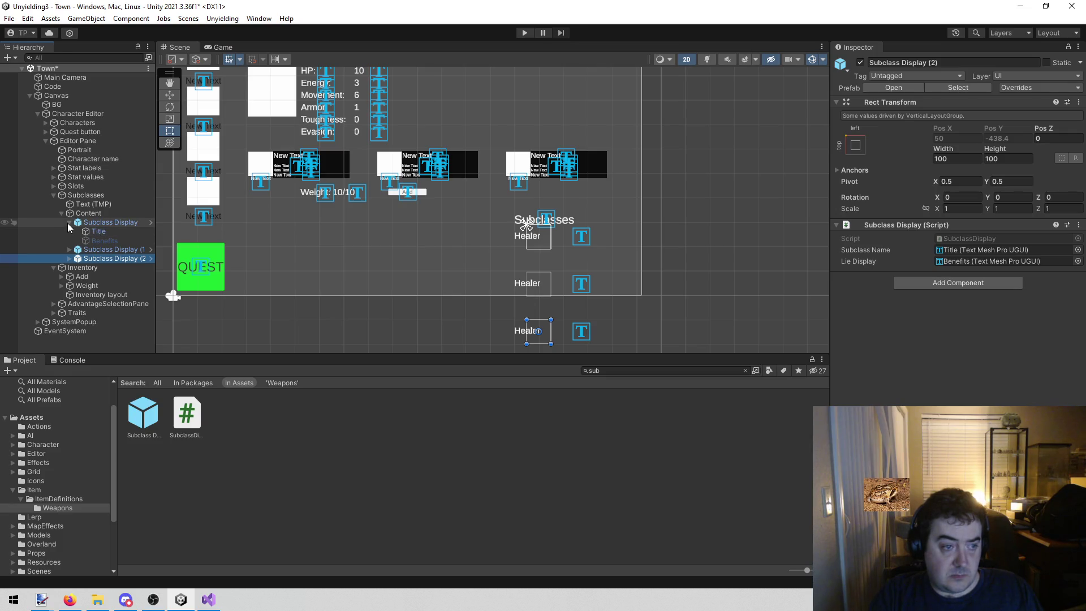
left_click(104, 214)
mouse_move(910, 273)
left_mouse_down()
mouse_move(679, 227)
mouse_move(250, 208)
mouse_move(137, 67)
mouse_move(1030, 26)
mouse_move(849, 396)
mouse_move(767, 529)
mouse_move(564, 443)
mouse_move(546, 413)
mouse_move(605, 406)
left_mouse_up()
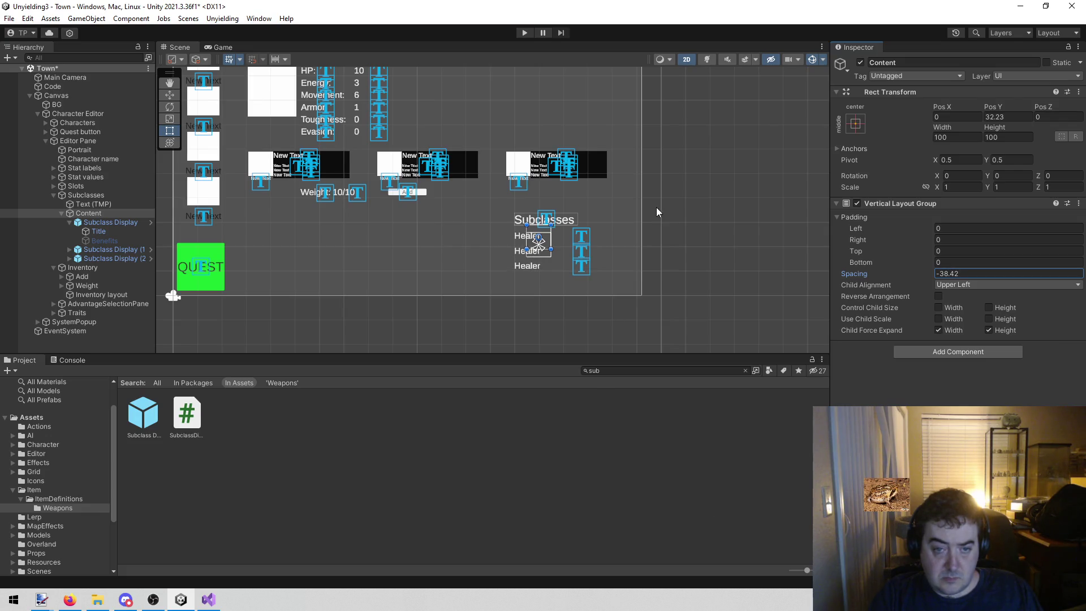
left_click_drag(656, 212, 646, 250)
key("w")
mouse_move(527, 232)
left_mouse_down()
mouse_move(540, 49)
mouse_move(533, 106)
mouse_move(531, 95)
left_mouse_up()
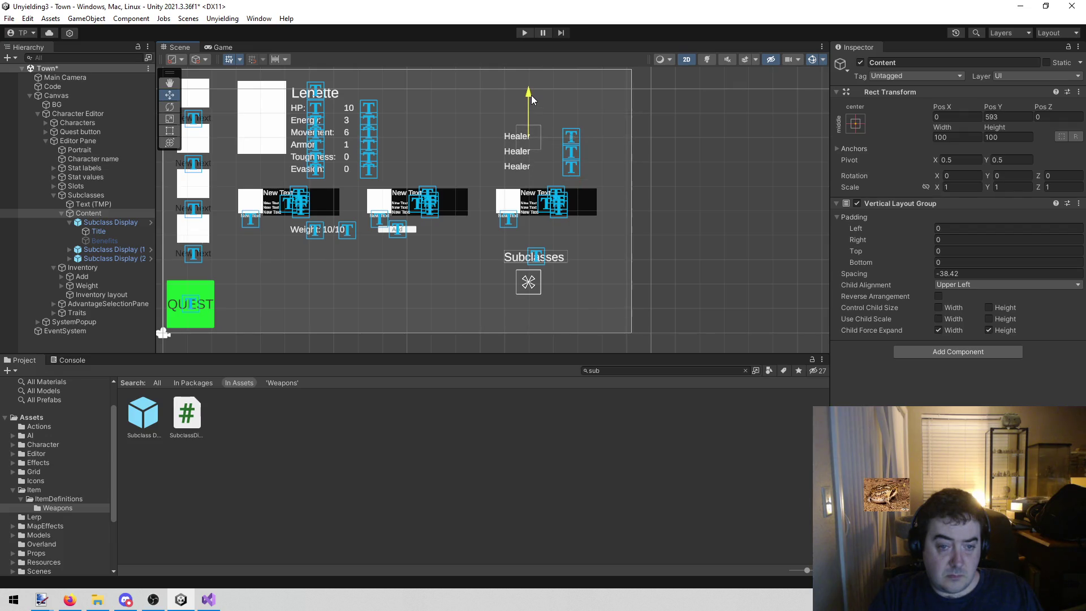
key("ctrl+z")
Step: Move the Subclasses panel up to Pos Y 333 at the top right and save the scene
left_click(97, 195)
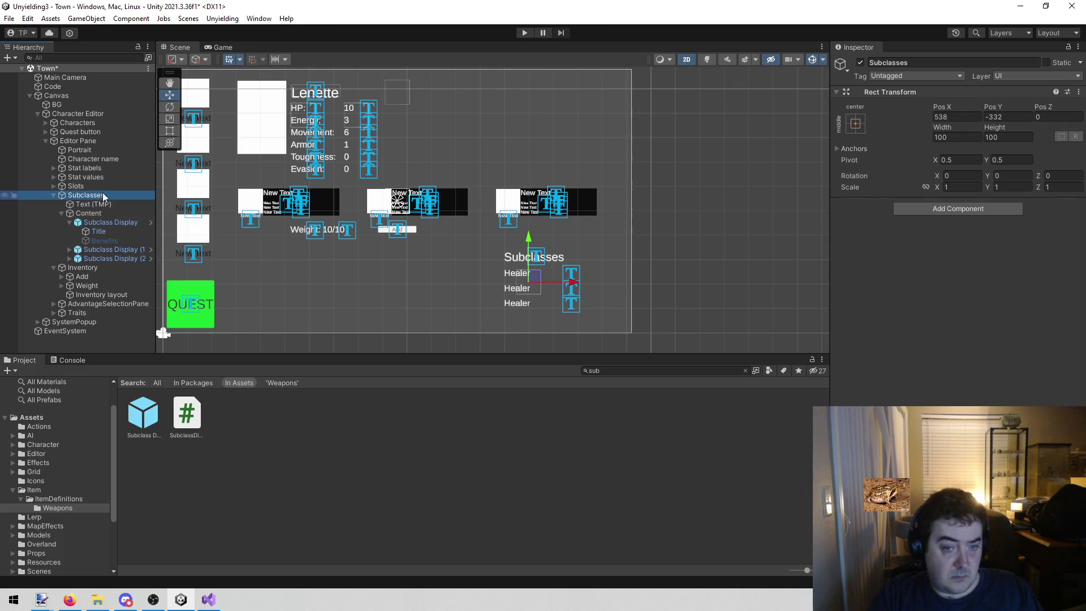
left_click(524, 236)
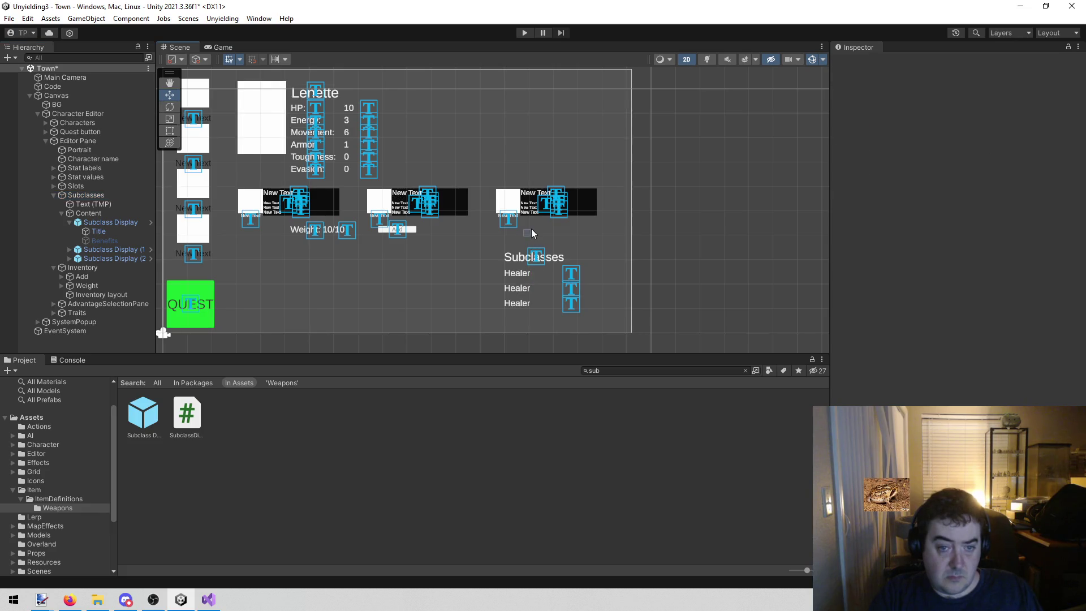
left_click(118, 221)
left_click(115, 195)
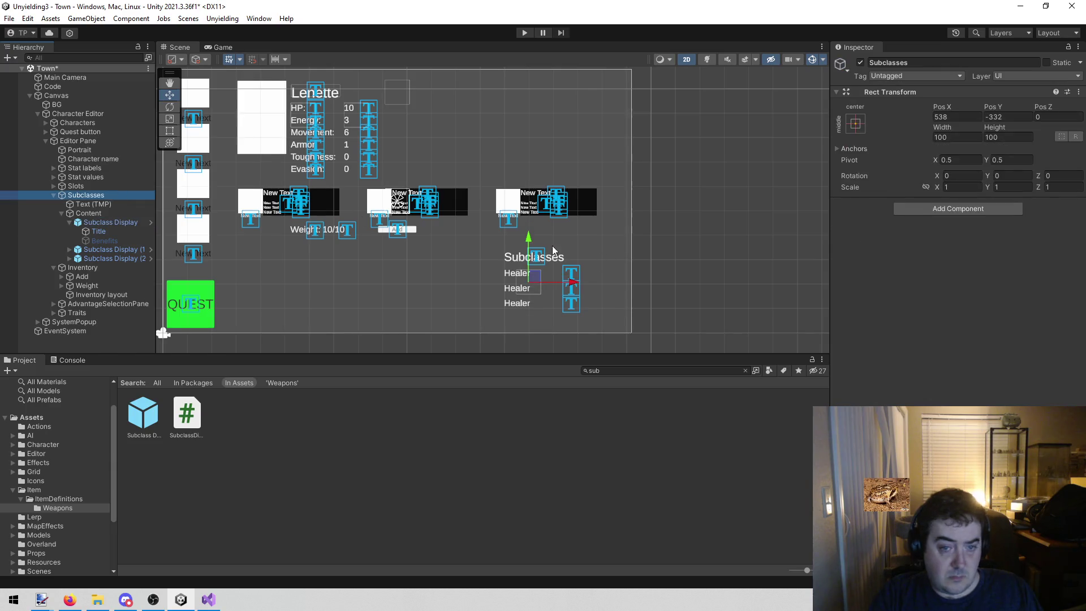
left_click_drag(527, 237, 565, 76)
key("ctrl+s")
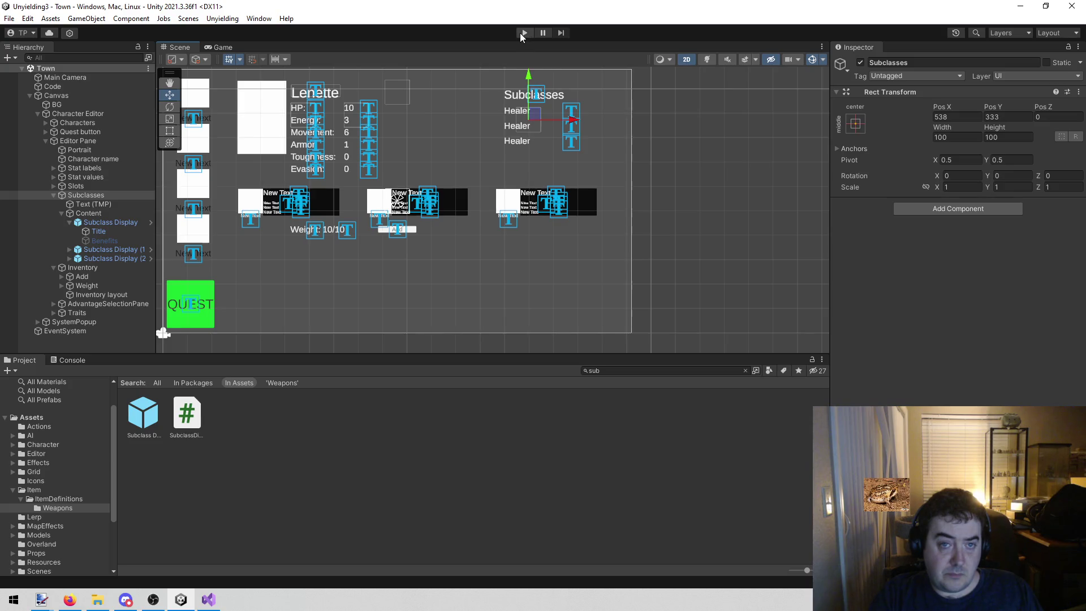
Step: Run the game and nudge the Subclasses panel slightly higher from the Scene view
left_click(524, 33)
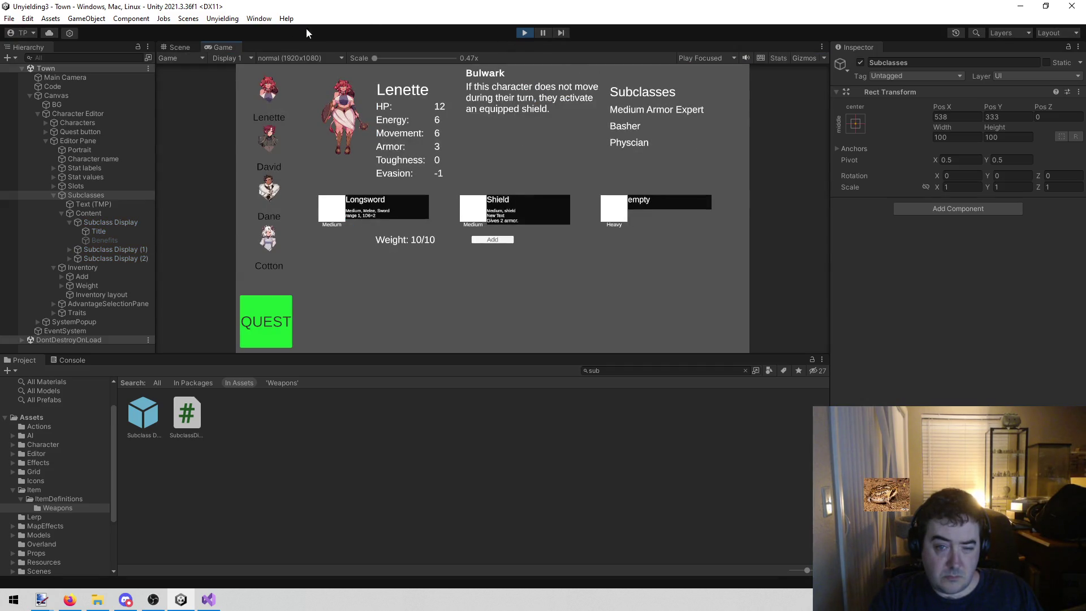
left_click(182, 47)
left_click_drag(538, 129, 539, 110)
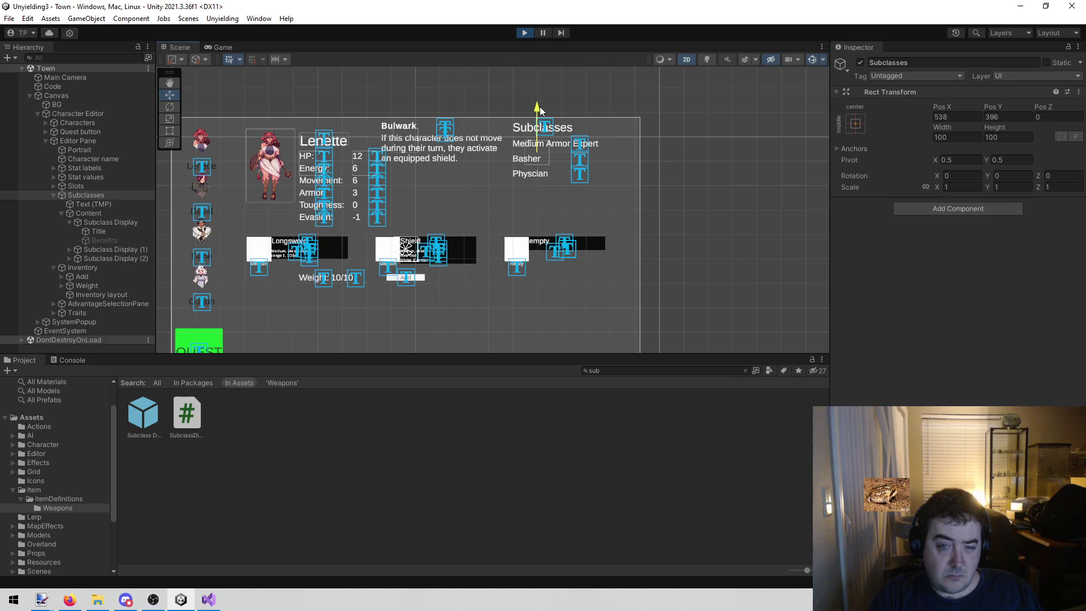
left_click(220, 48)
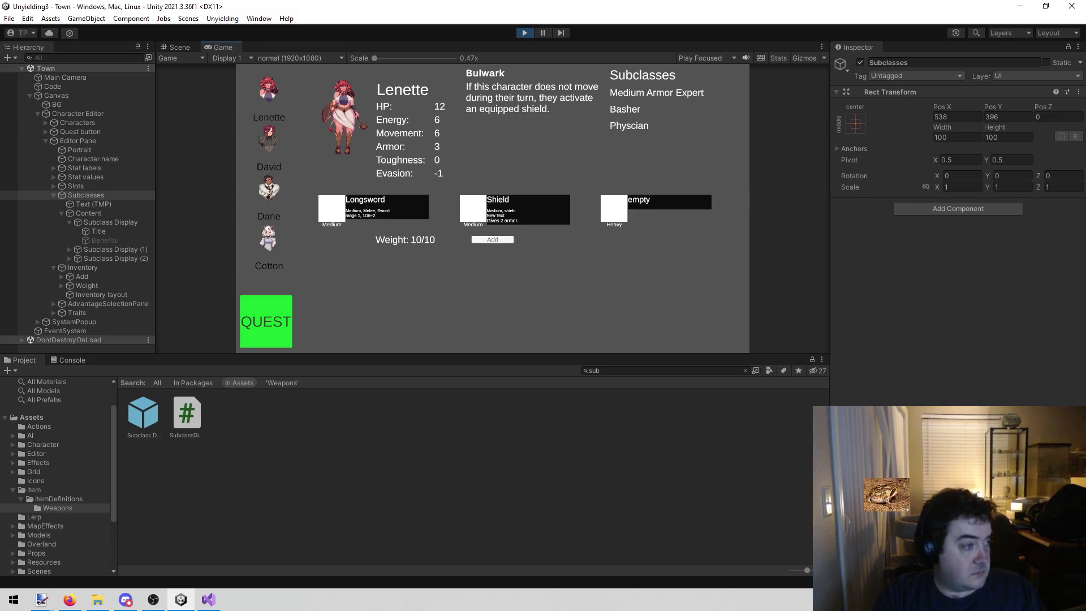
Step: After checking Firefox, stop play mode and recentre the character editor canvas in the Scene view
key("alt+Tab")
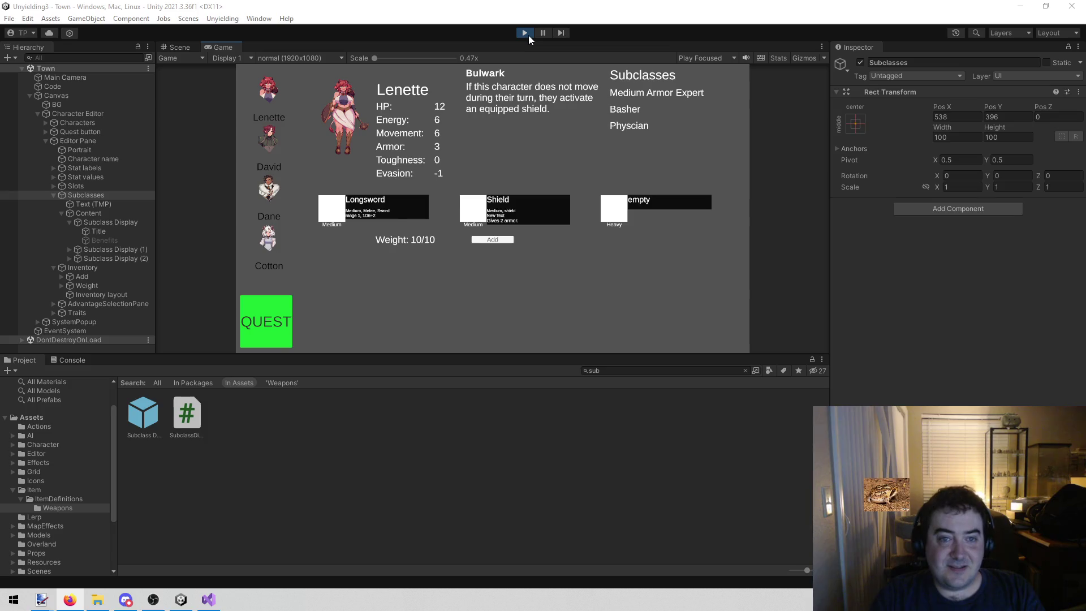
left_click(528, 32)
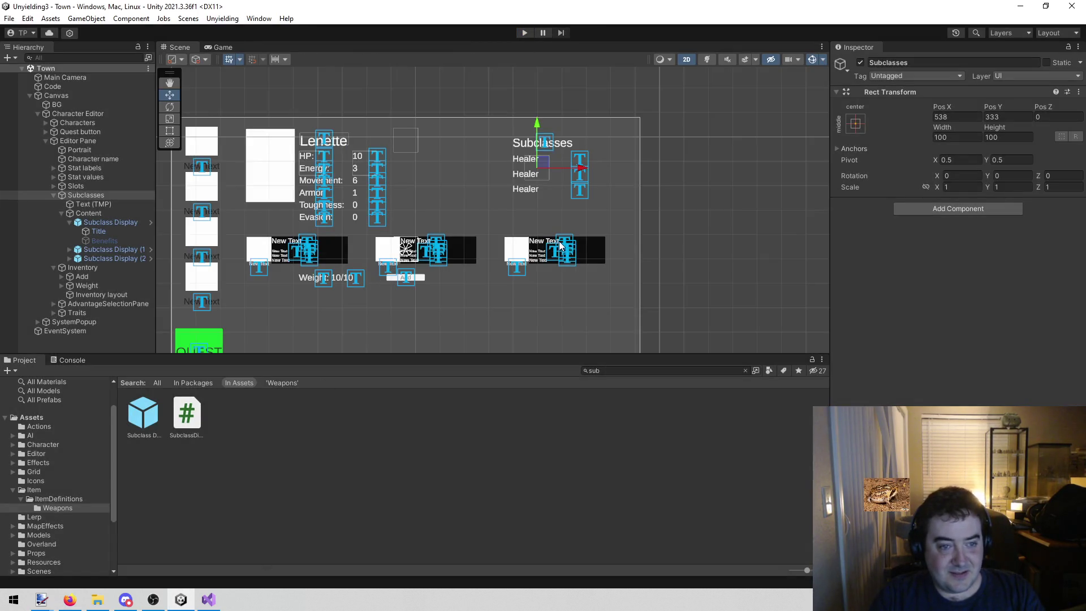
left_click_drag(560, 245, 622, 227)
mouse_move(496, 233)
left_mouse_down()
mouse_move(584, 203)
mouse_move(490, 265)
left_mouse_up()
scroll(499, 254, "up", 5)
scroll(525, 250, "down", 3)
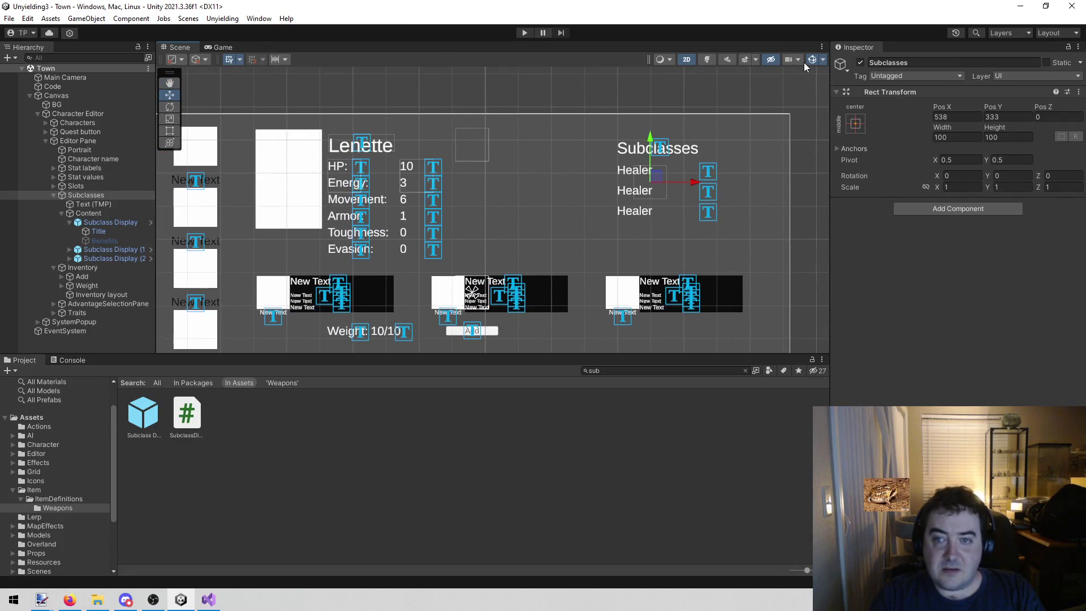
Step: Turn off gizmo icons in the Scene view and clear the Subclasses selection
left_click(822, 60)
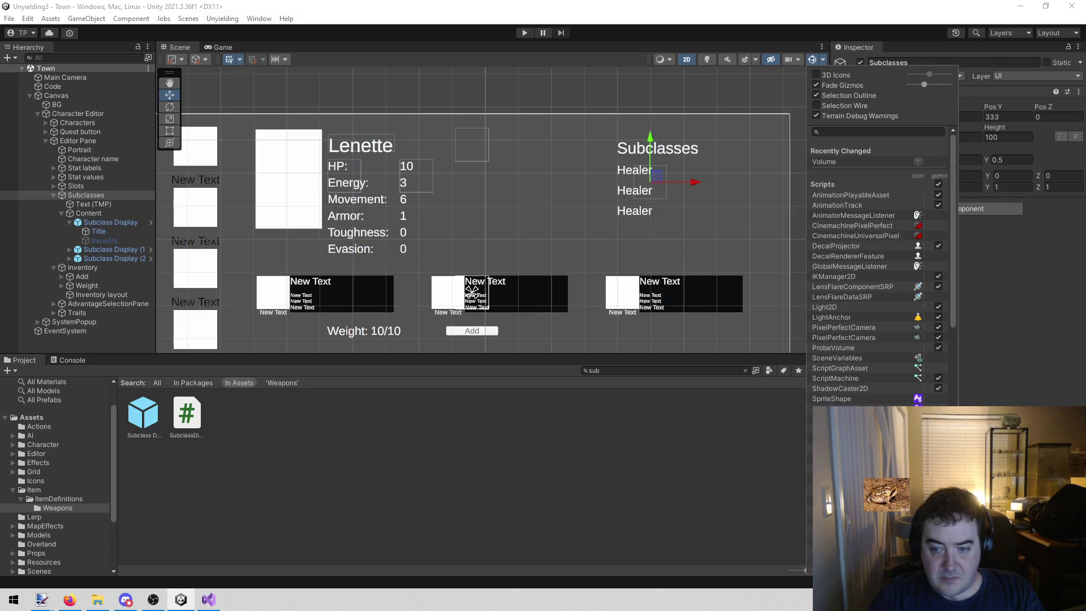
mouse_move(509, 204)
left_mouse_down()
mouse_move(534, 206)
mouse_move(637, 68)
mouse_move(548, 164)
mouse_move(535, 228)
mouse_move(611, 62)
mouse_move(551, 162)
left_mouse_up()
scroll(549, 162, "down", 3)
scroll(543, 161, "up", 2)
left_click(537, 82)
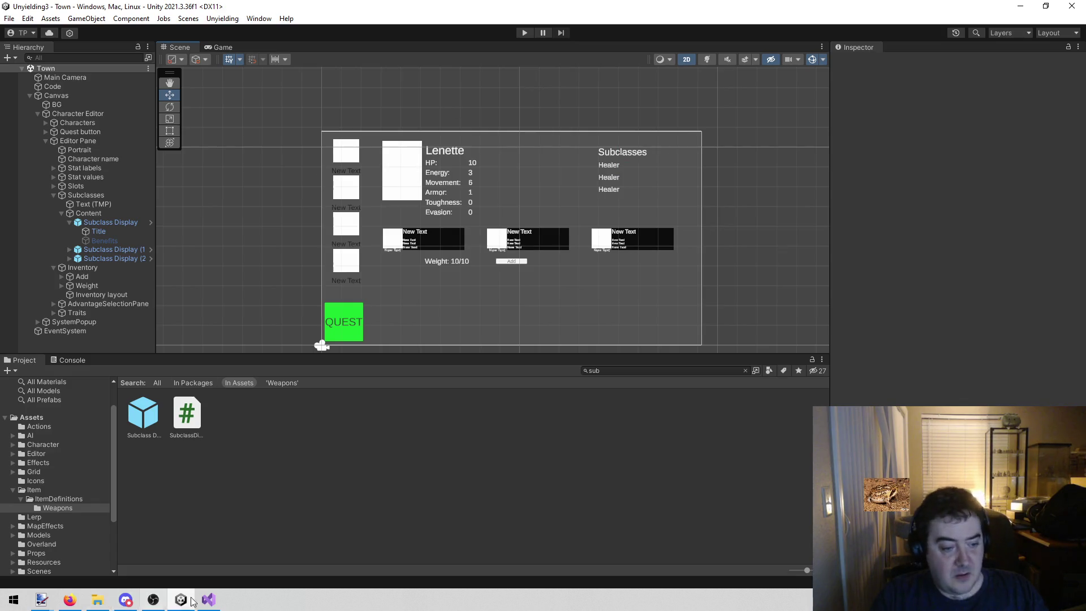
Step: Review todo.txt in Visual Studio, then start the game in Unity
left_click(209, 600)
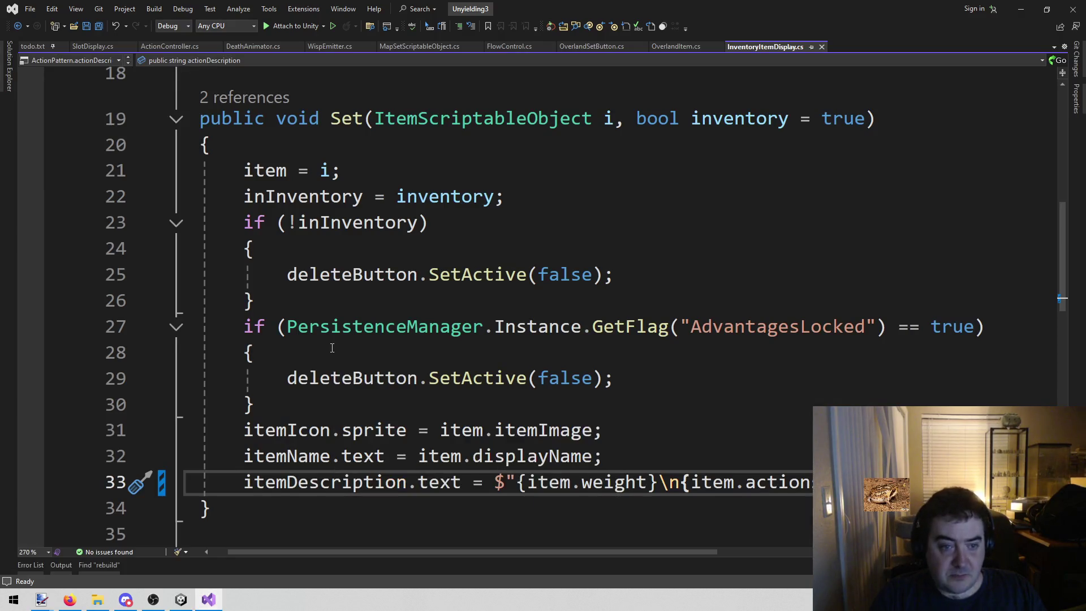
left_click(33, 47)
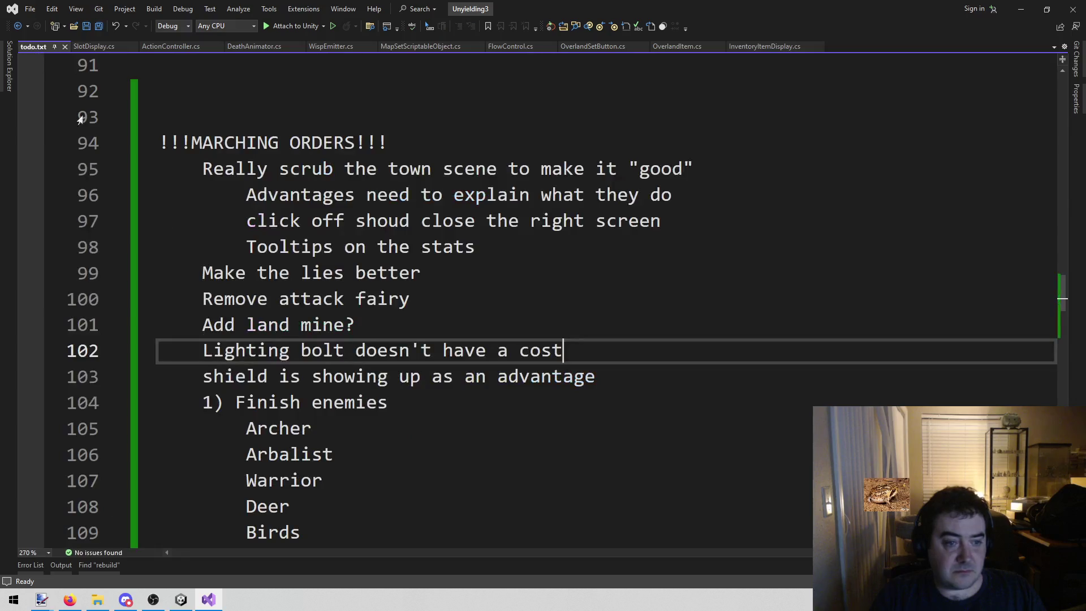
left_click(181, 599)
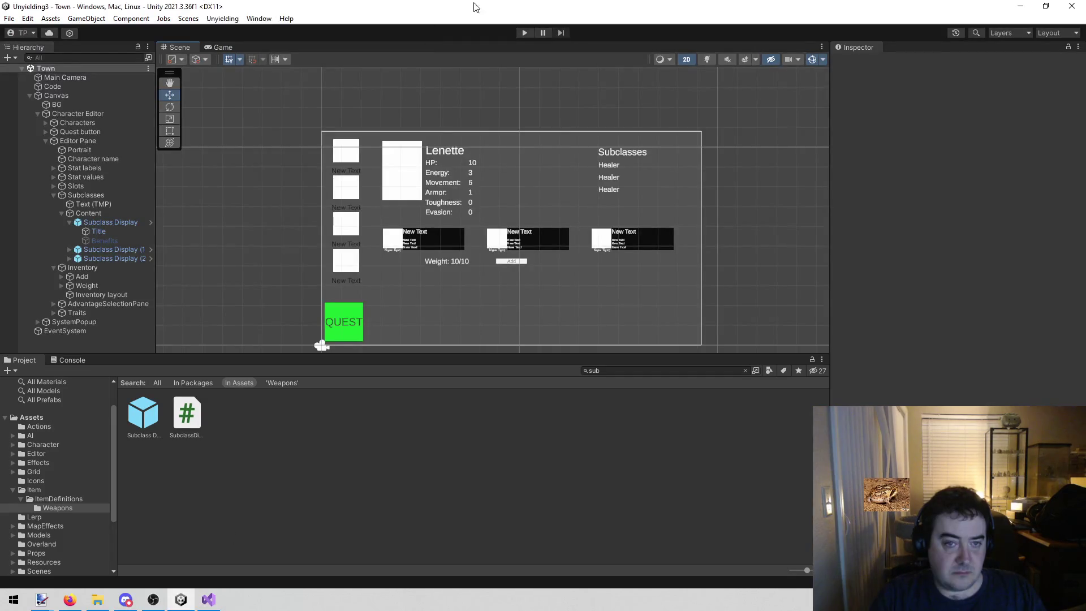
left_click(526, 32)
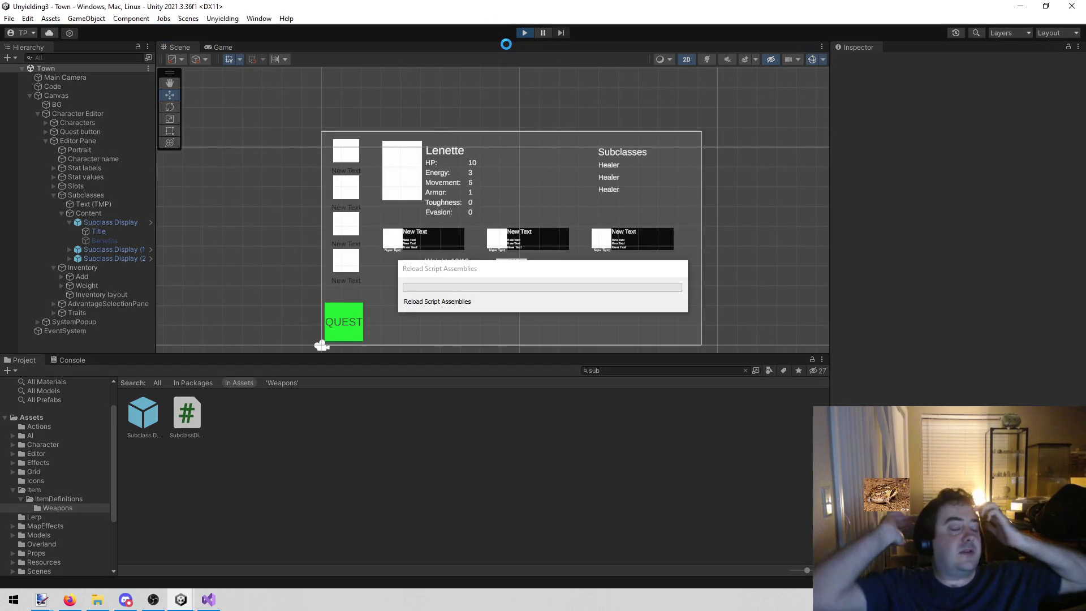